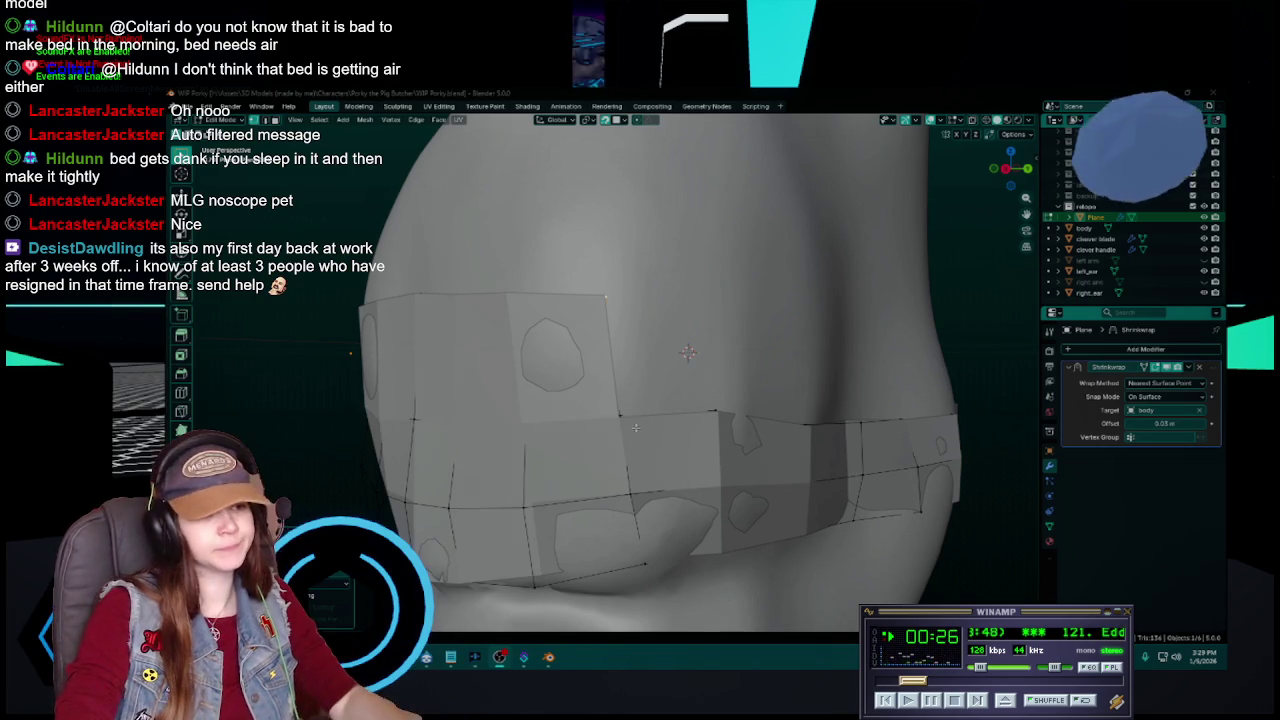
- Orbit the view around the pig's torso strip to inspect the band
mouse_move(725, 431)
middle_mouse_down()
mouse_move(726, 448)
mouse_move(731, 414)
middle_mouse_up()
- Save, then move the selected vertex upward above the band
key("ctrl+s")
key("g")
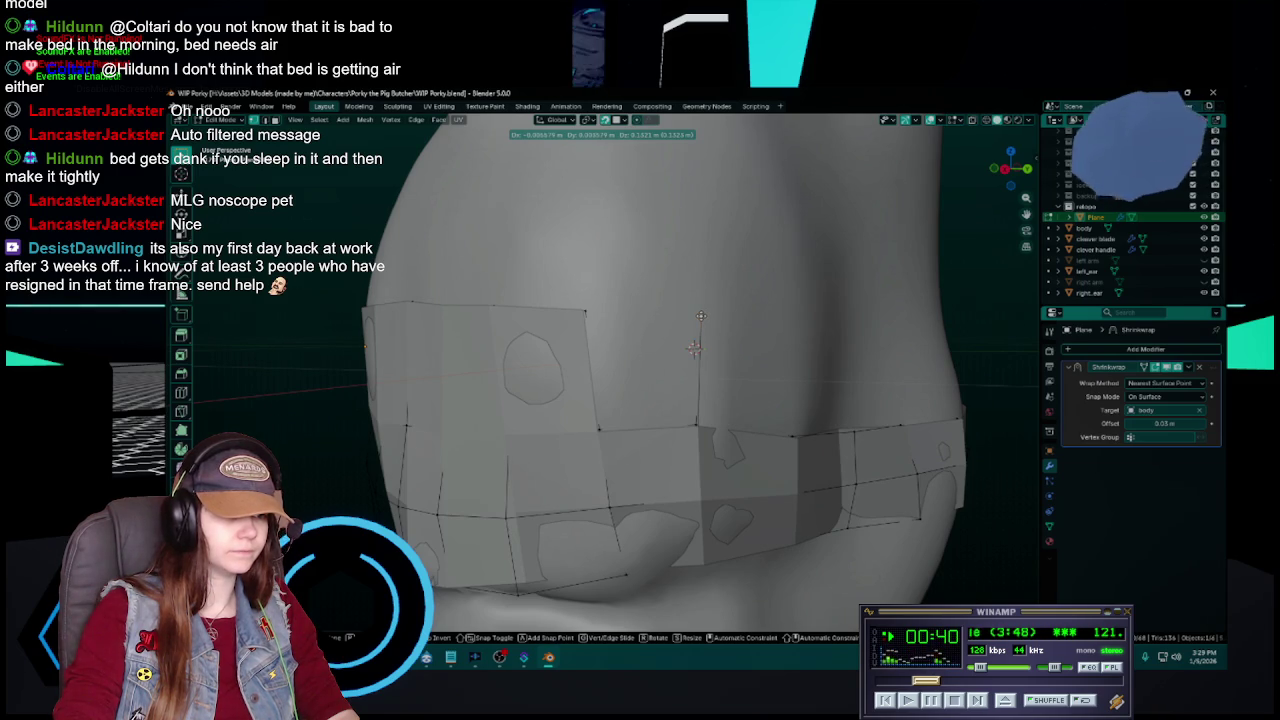
left_click(700, 316)
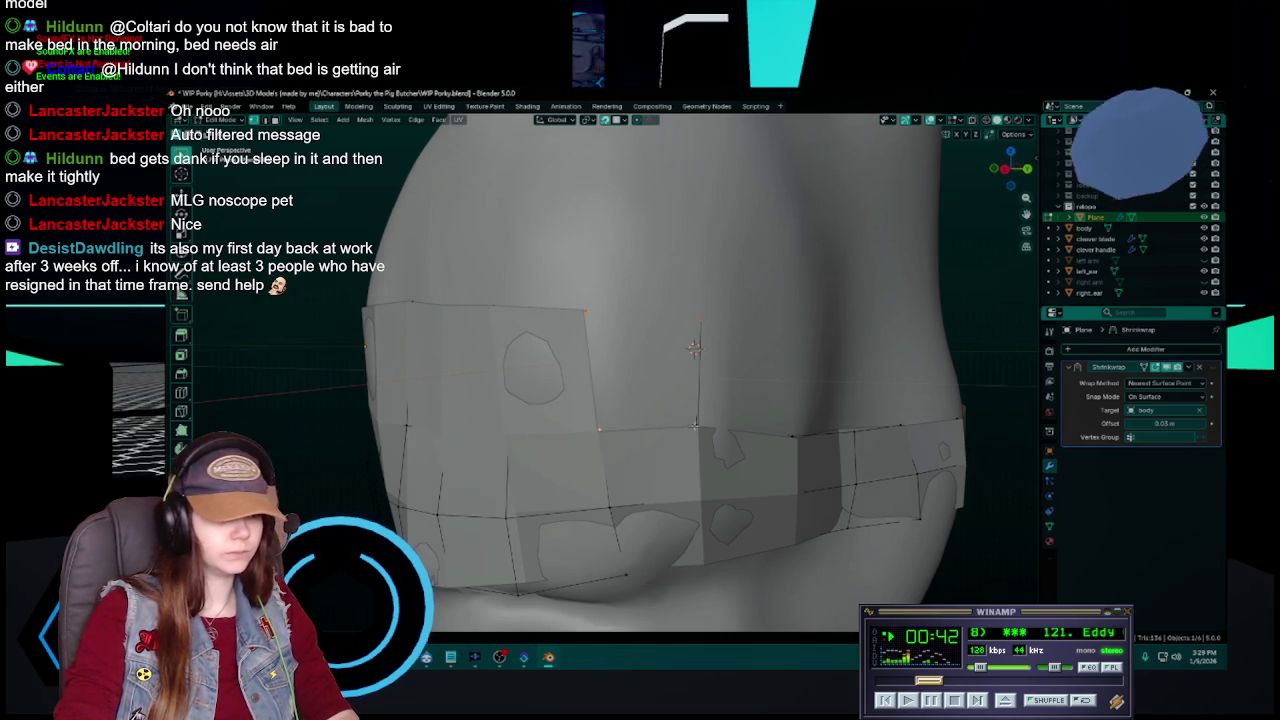
- Extrude a new vertical edge up from the raised vertex
middle_click_drag(692, 421, 671, 395)
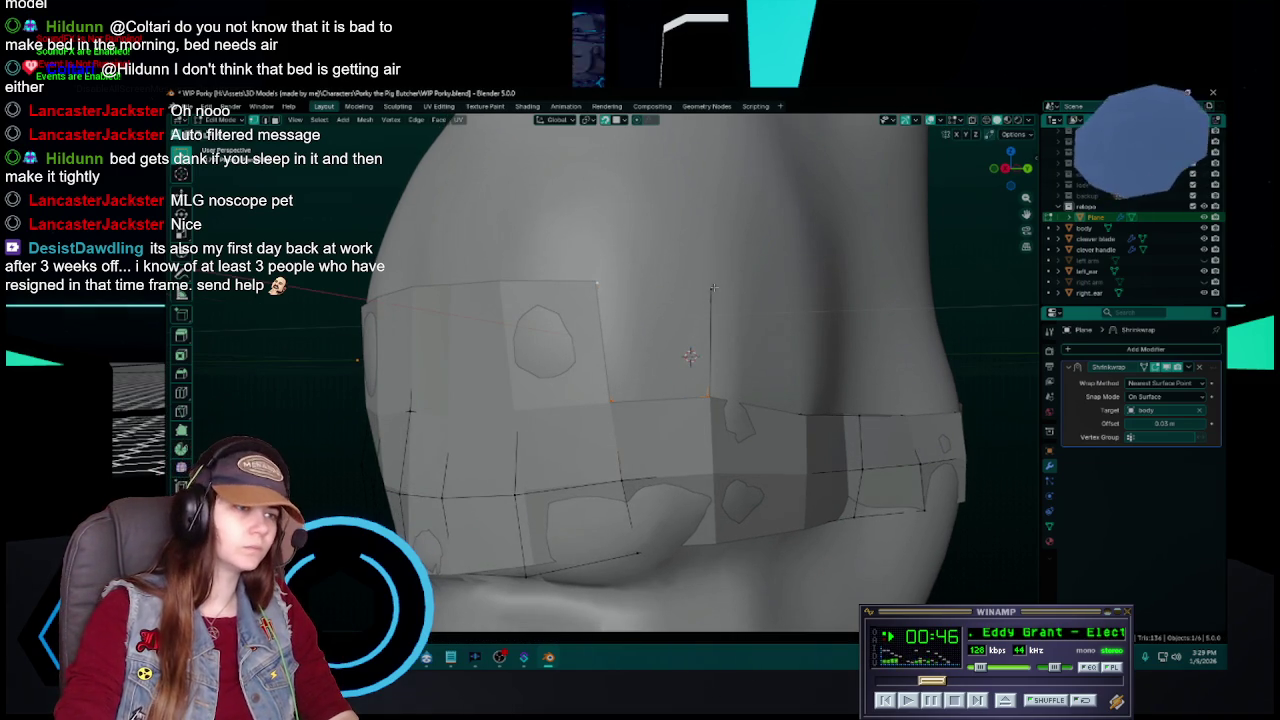
middle_click_drag(764, 319, 764, 361)
key("ctrl+s")
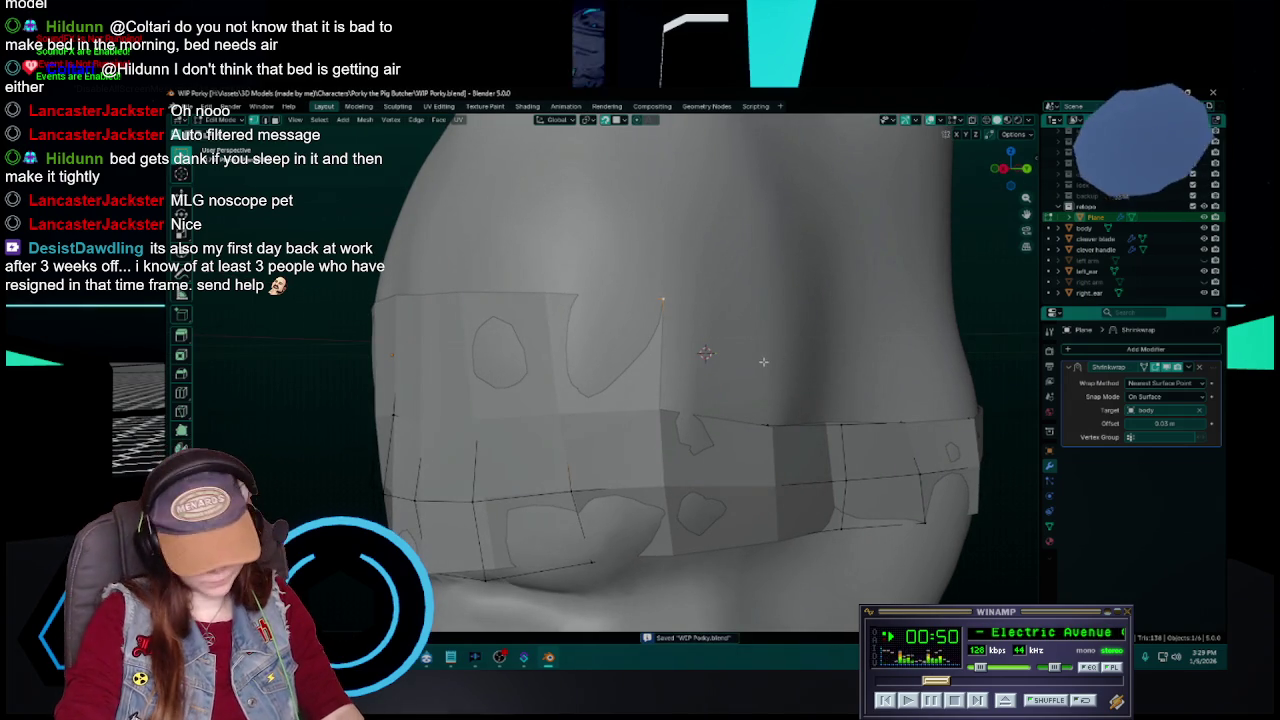
key("ctrl+s")
mouse_move(763, 361)
middle_mouse_down()
mouse_move(759, 400)
mouse_move(727, 399)
middle_mouse_up()
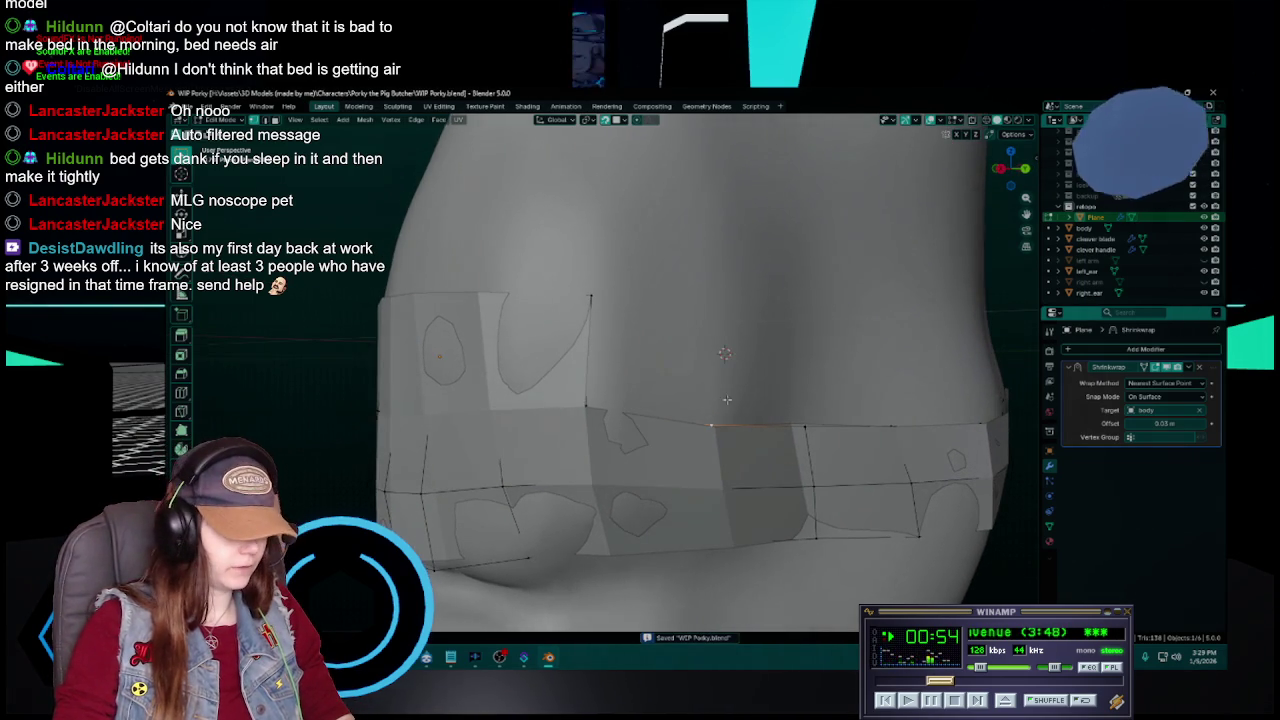
key("e")
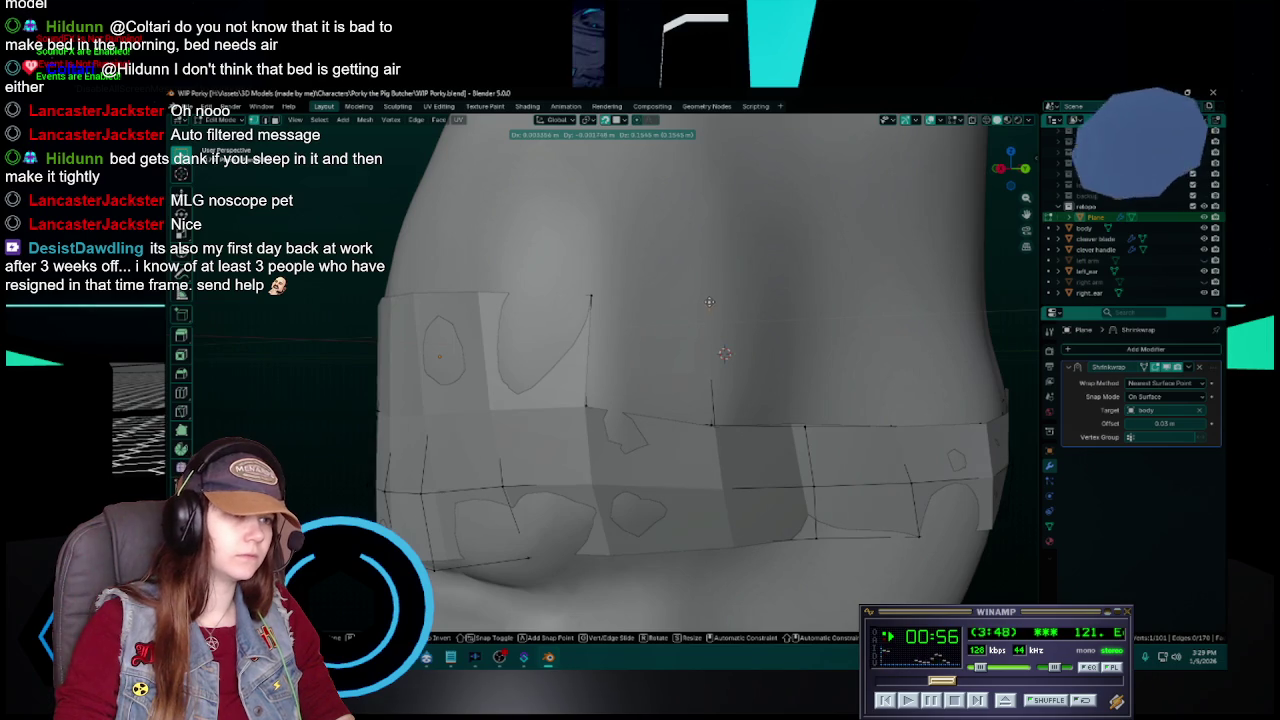
left_click(715, 302)
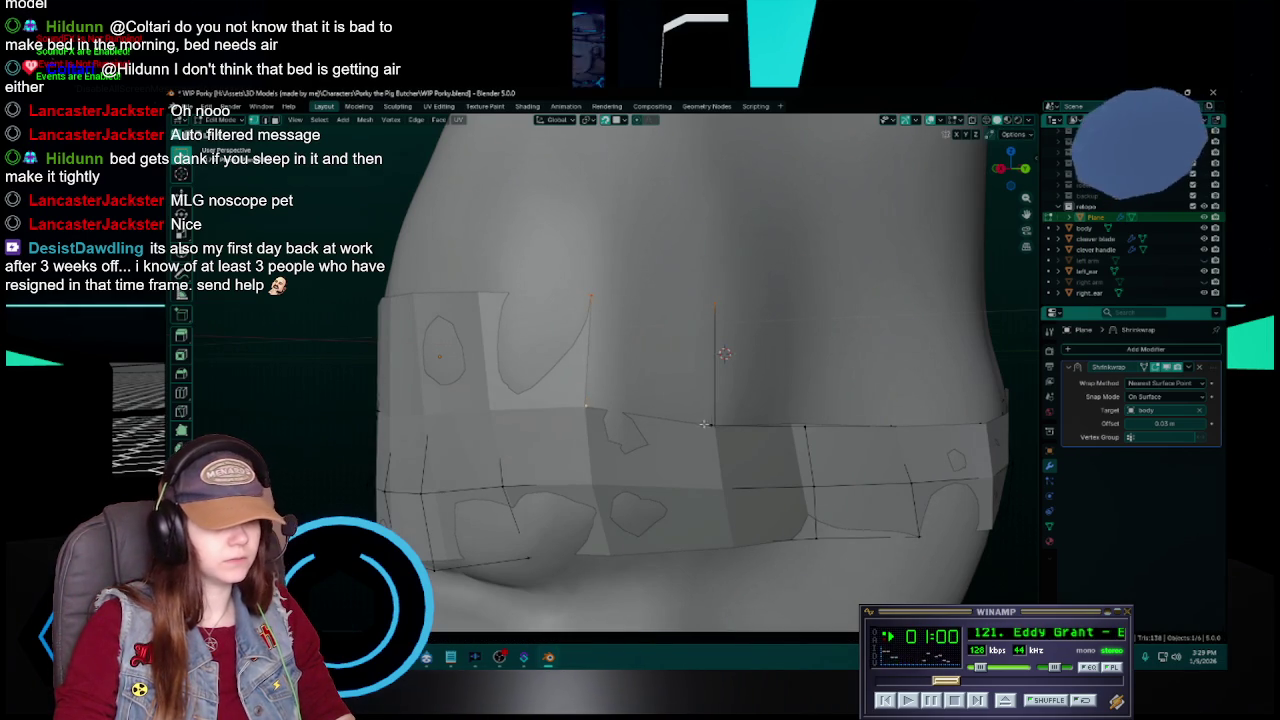
- Extrude another vertex upward into a new edge on the left side and save
middle_click_drag(766, 350, 678, 347)
key("ctrl+s")
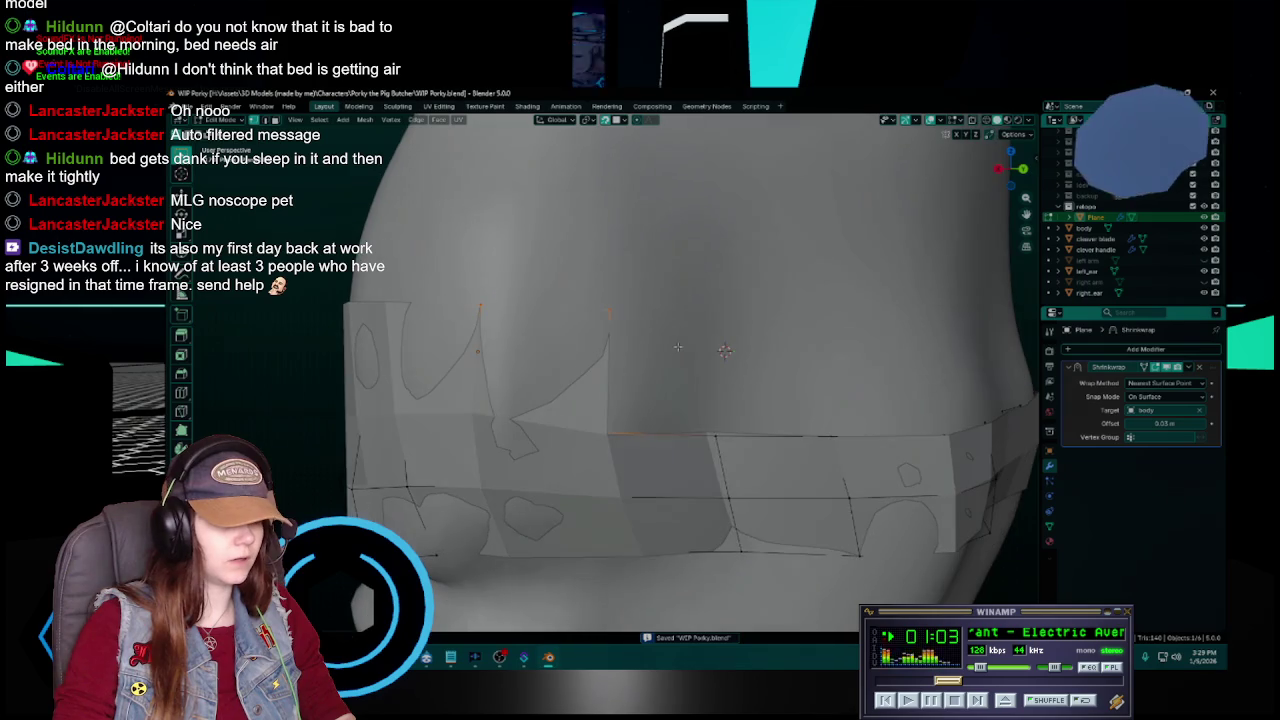
mouse_move(709, 431)
middle_mouse_down()
mouse_move(715, 400)
mouse_move(690, 389)
middle_mouse_up()
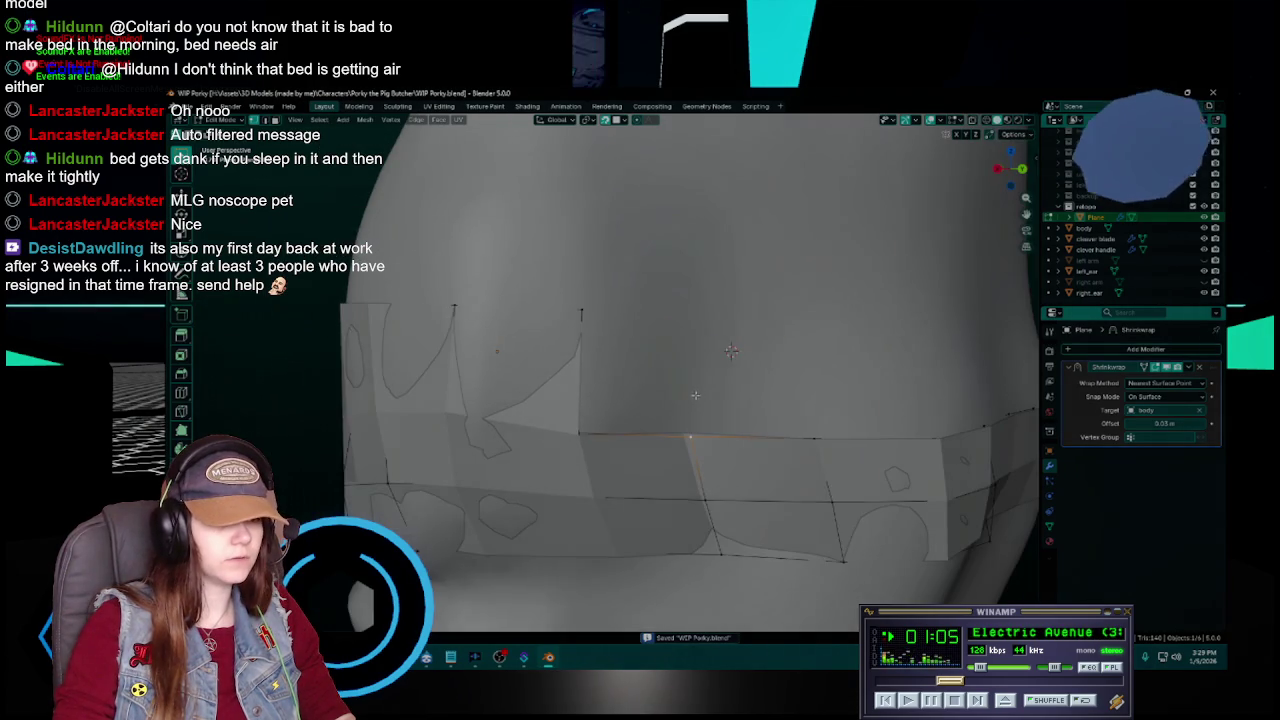
key("e")
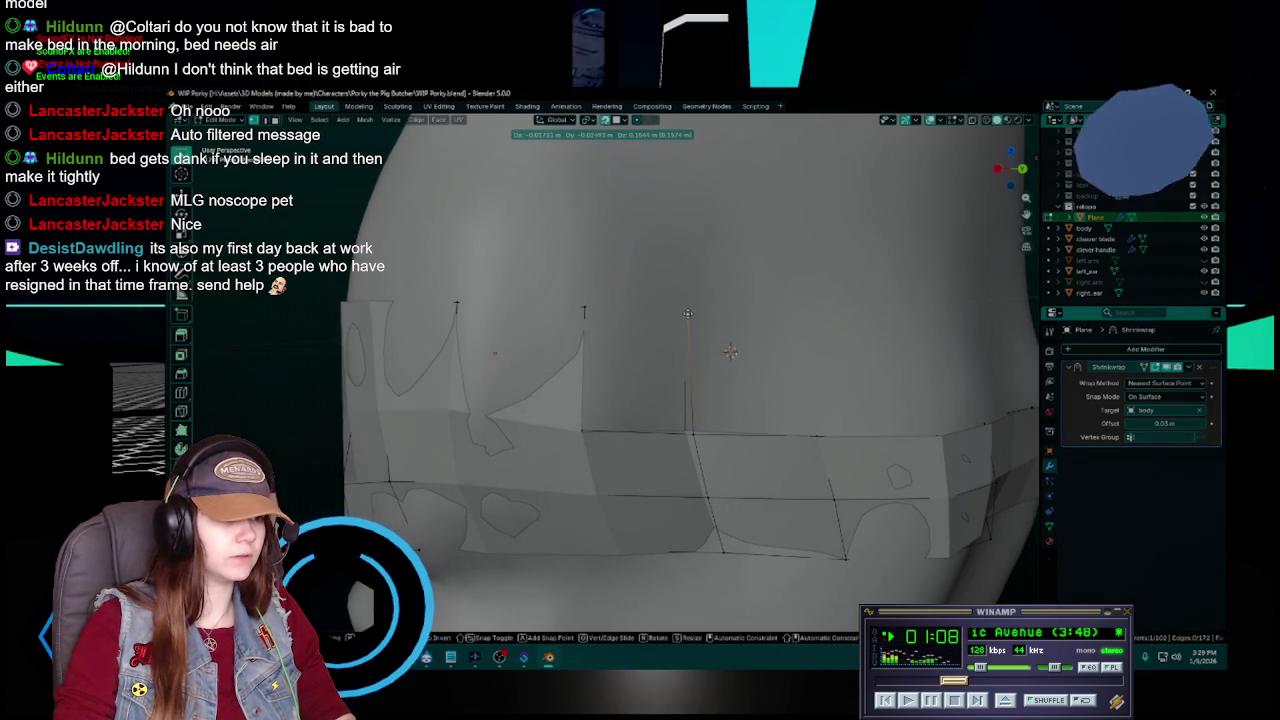
left_click(688, 313)
key("ctrl+s")
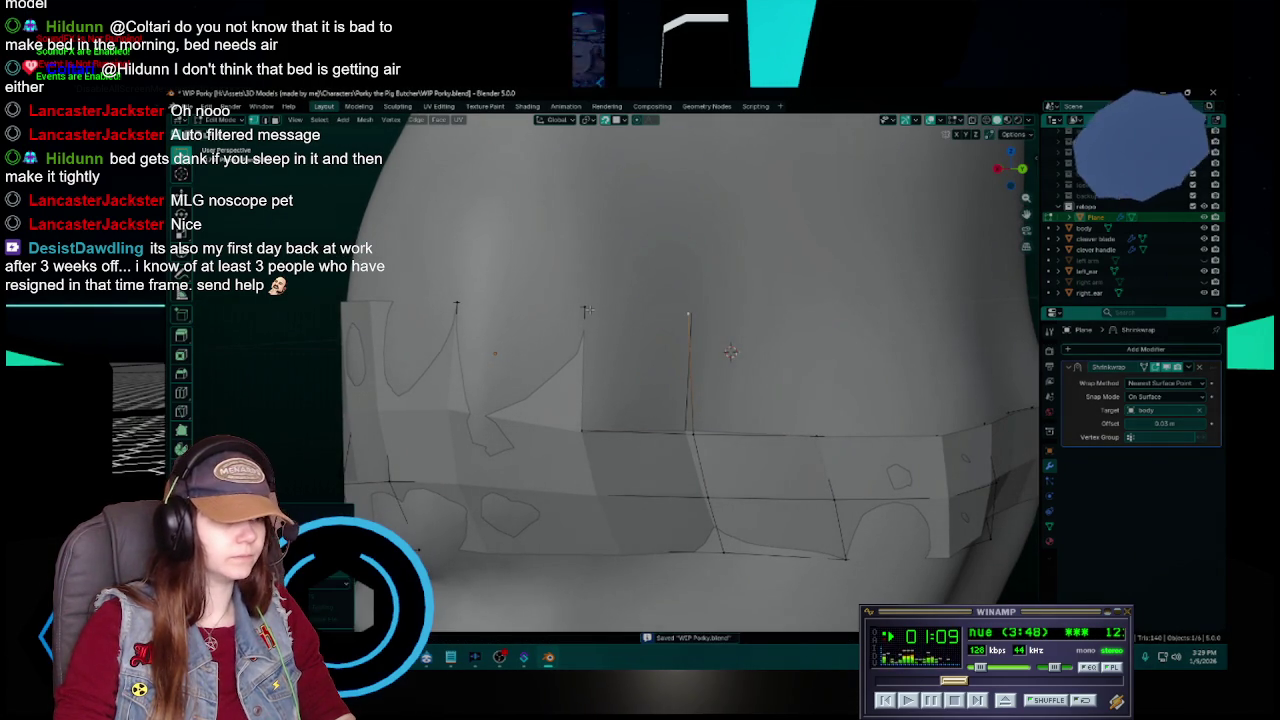
- Fill a triangular face between the neighbouring raised vertices and save
left_click(690, 432, "shift")
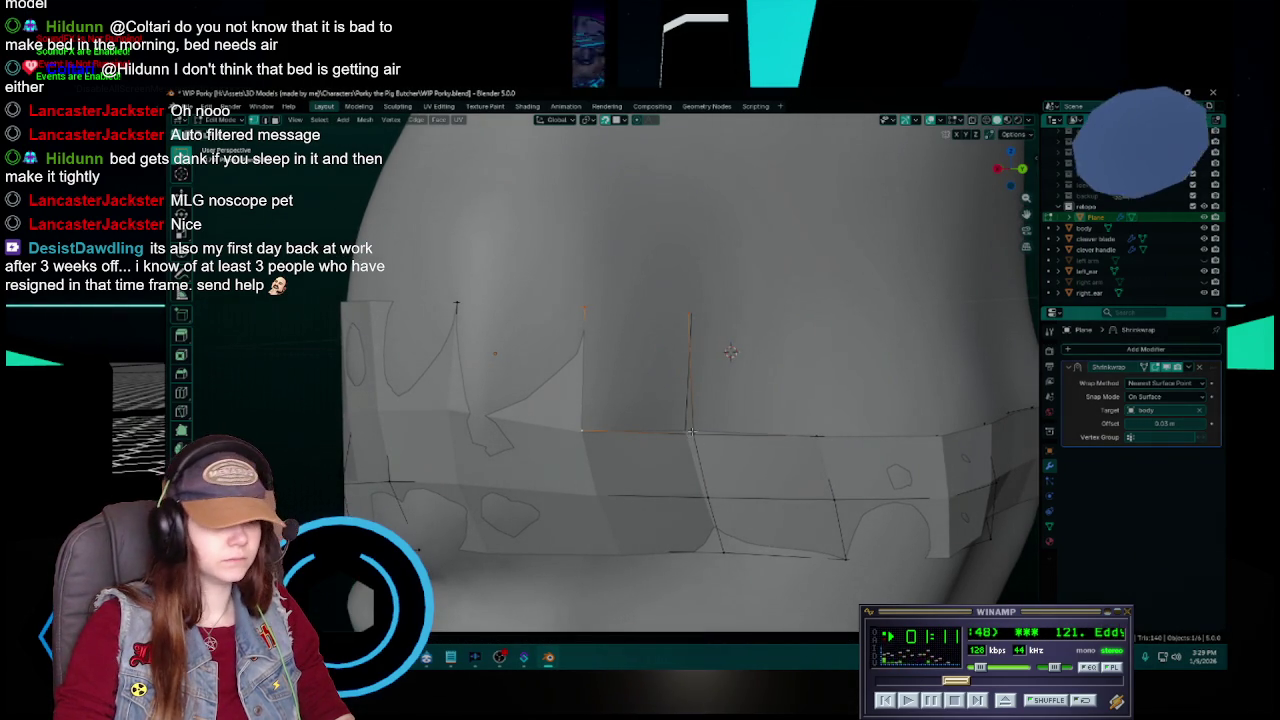
key("f")
key("ctrl+s")
- Check the whole strip in Object Mode, then return to Edit Mode
mouse_move(690, 432)
middle_mouse_down()
mouse_move(747, 440)
mouse_move(749, 523)
mouse_move(717, 437)
middle_mouse_up()
key("Tab")
scroll(738, 511, "down", 3)
key("Tab")
scroll(738, 510, "up", 3)
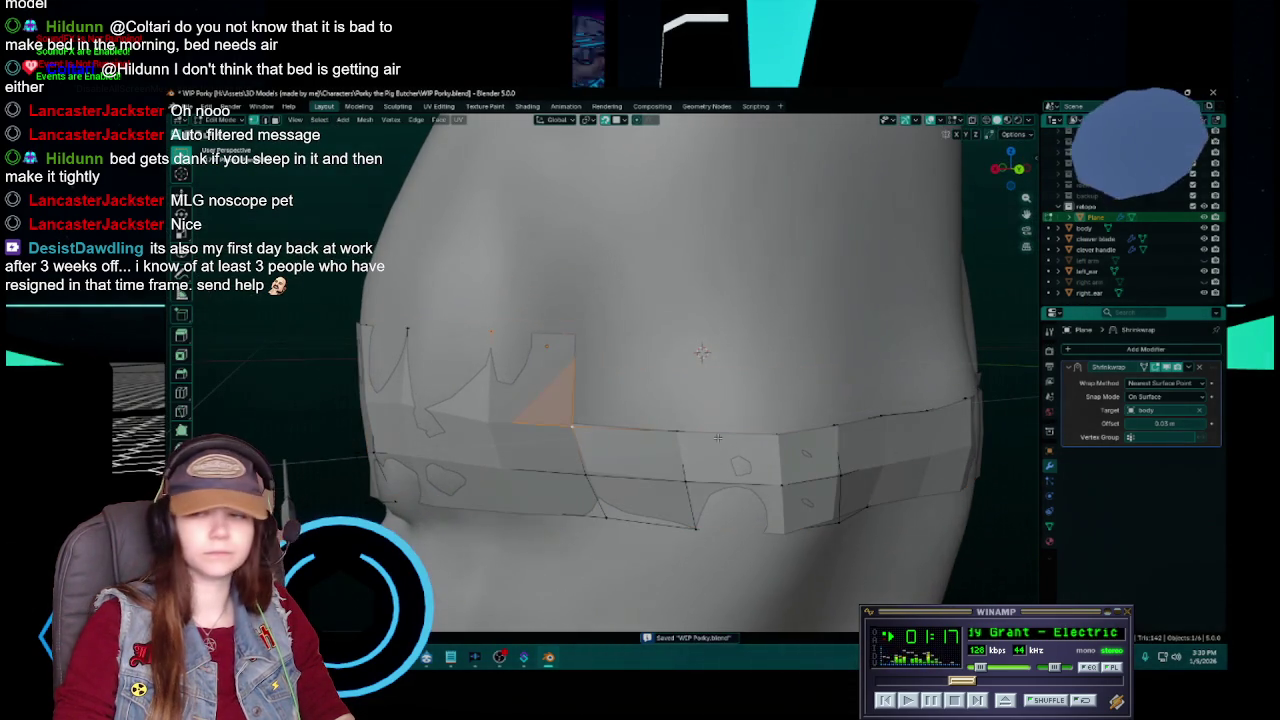
- Extrude a new vertical edge upward from a selected strip edge and save
left_click(675, 429)
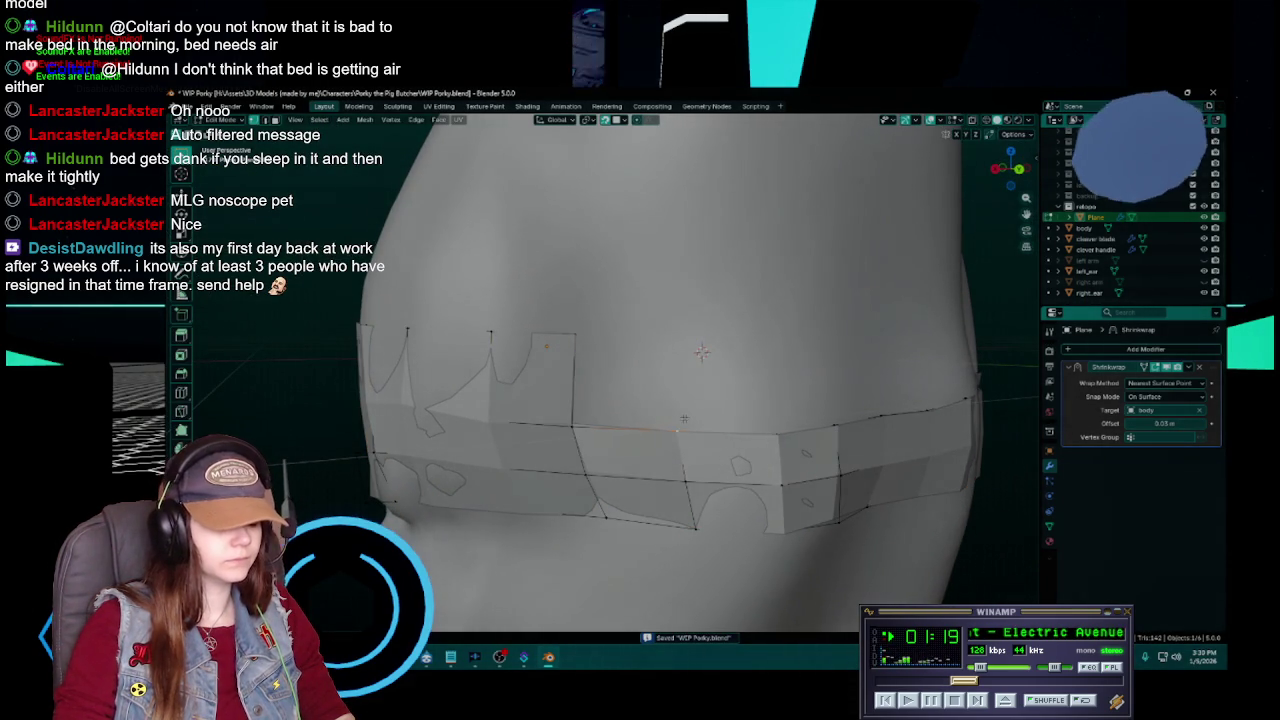
key("e")
left_click(590, 344)
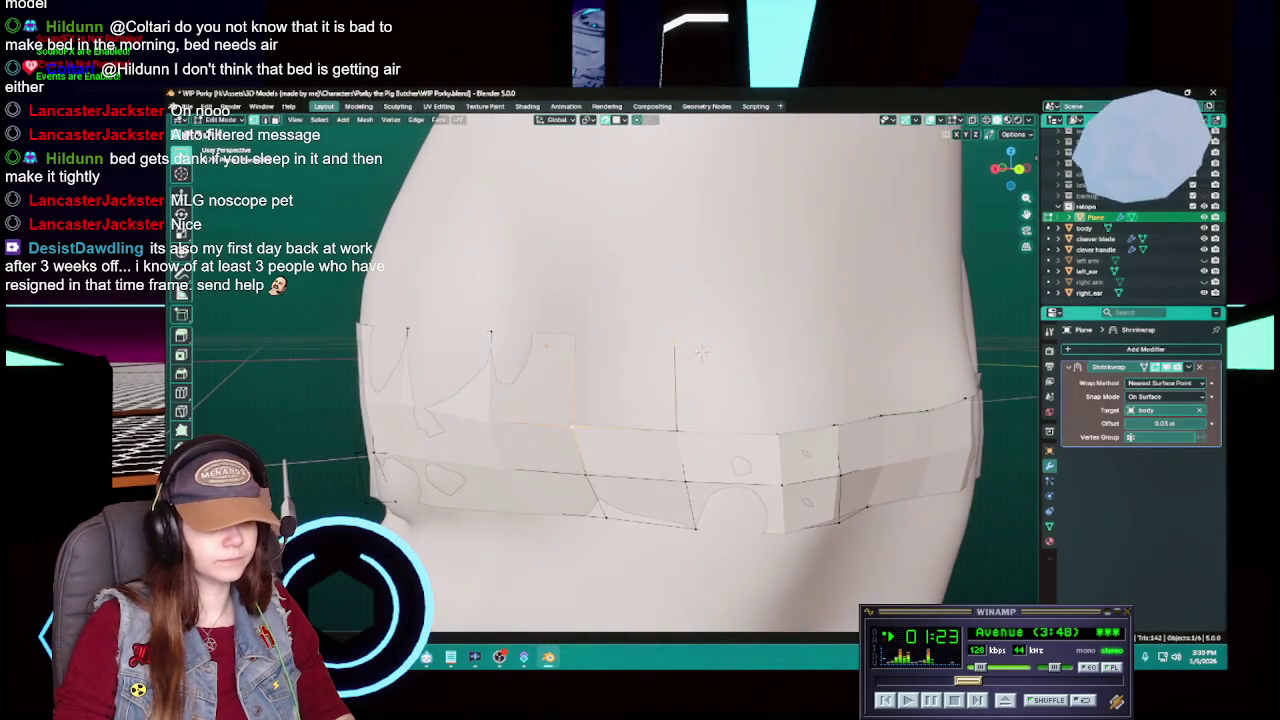
middle_click_drag(703, 352, 709, 352)
key("ctrl+s")
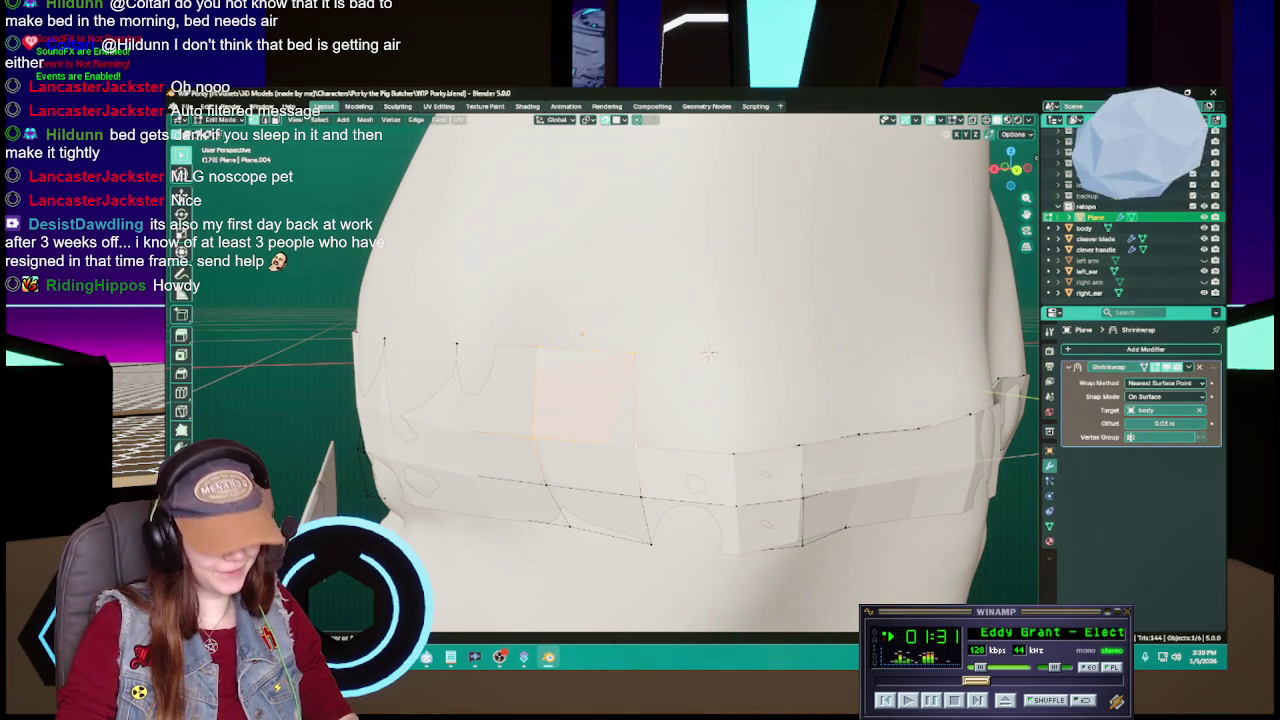
- Undo the last change and reposition a vertex of the upper row
key("ctrl+s")
key("ctrl+z")
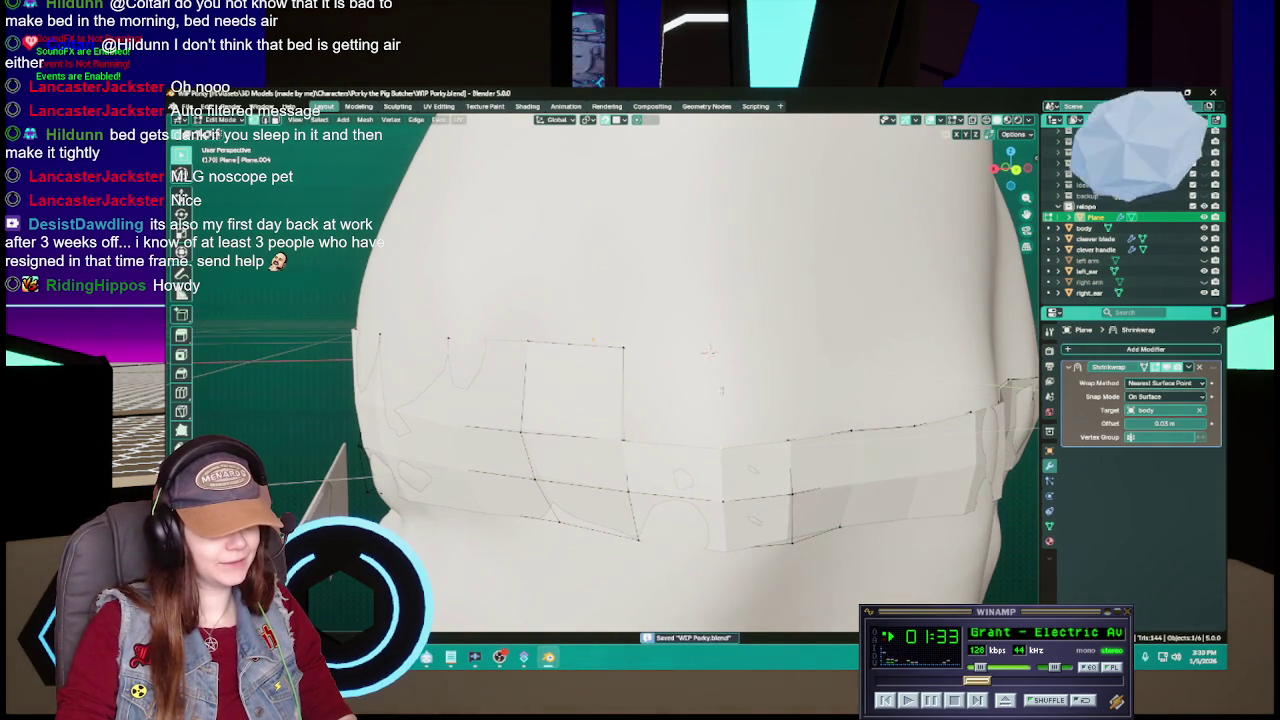
key("g")
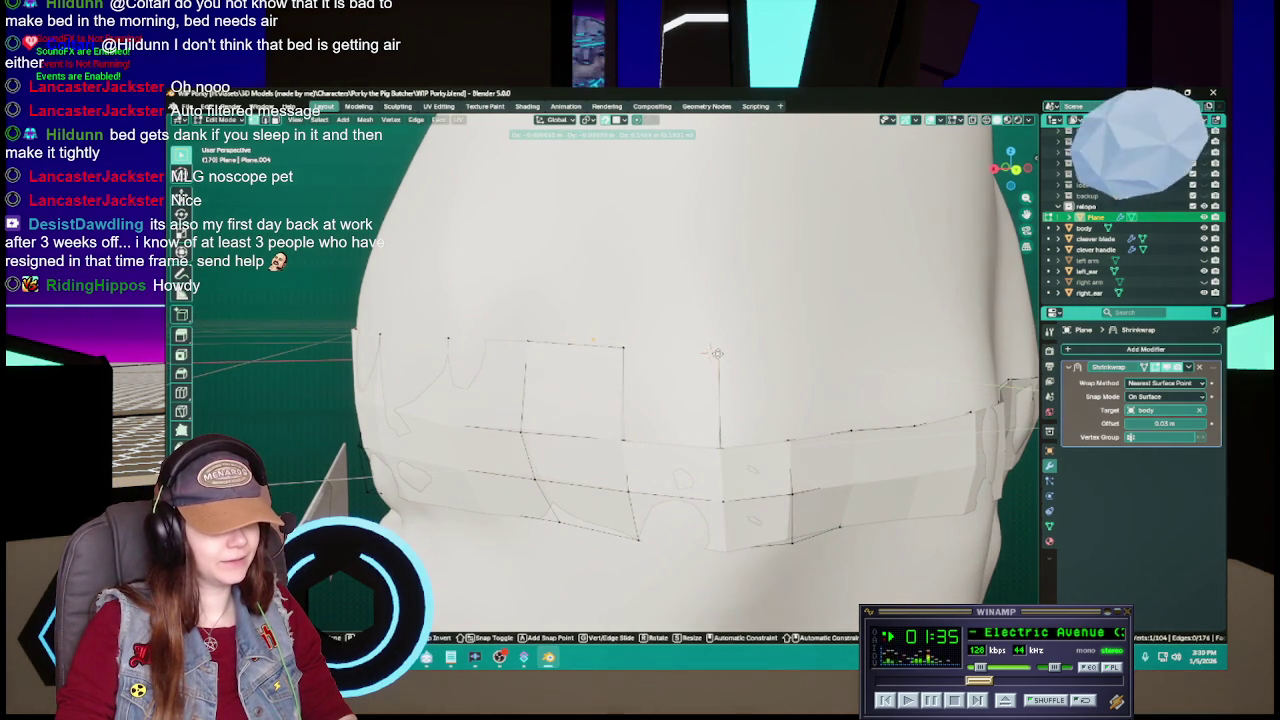
left_click(714, 352)
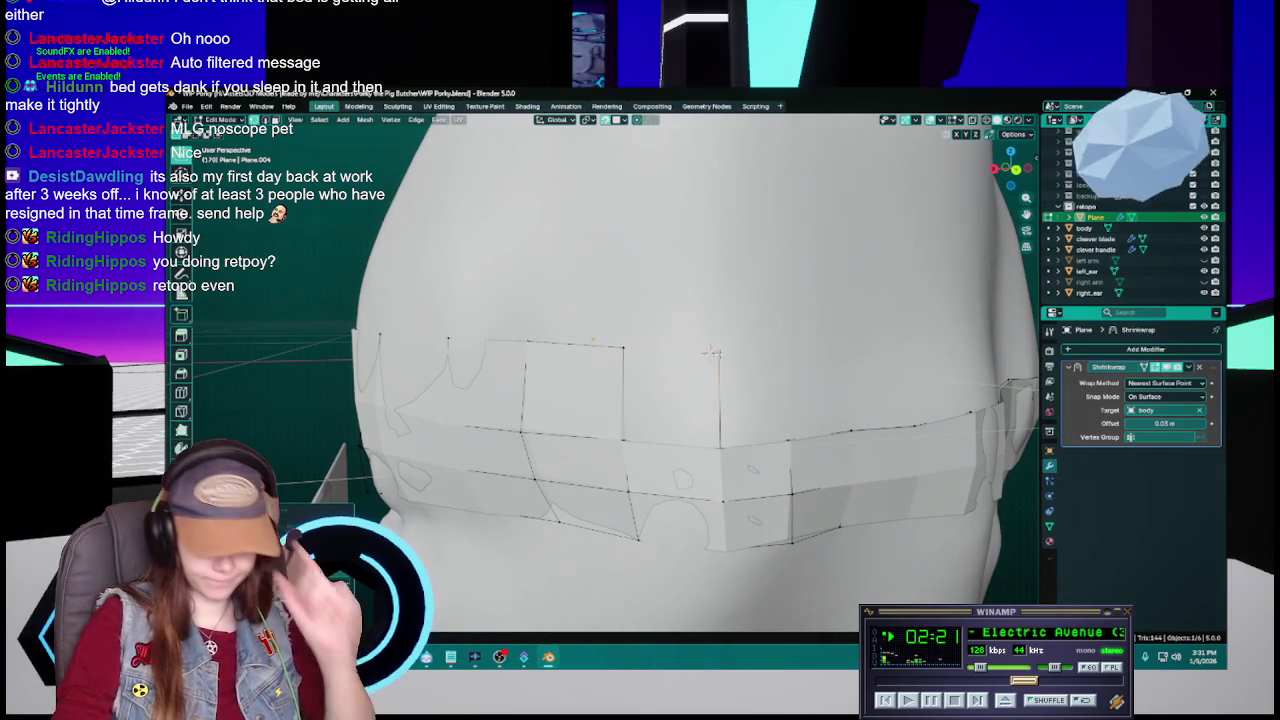
mouse_move(740, 440)
middle_mouse_down()
mouse_move(701, 443)
mouse_move(723, 436)
middle_mouse_up()
- Extrude a new vertical edge upward from the upper row and save
key("ctrl+s")
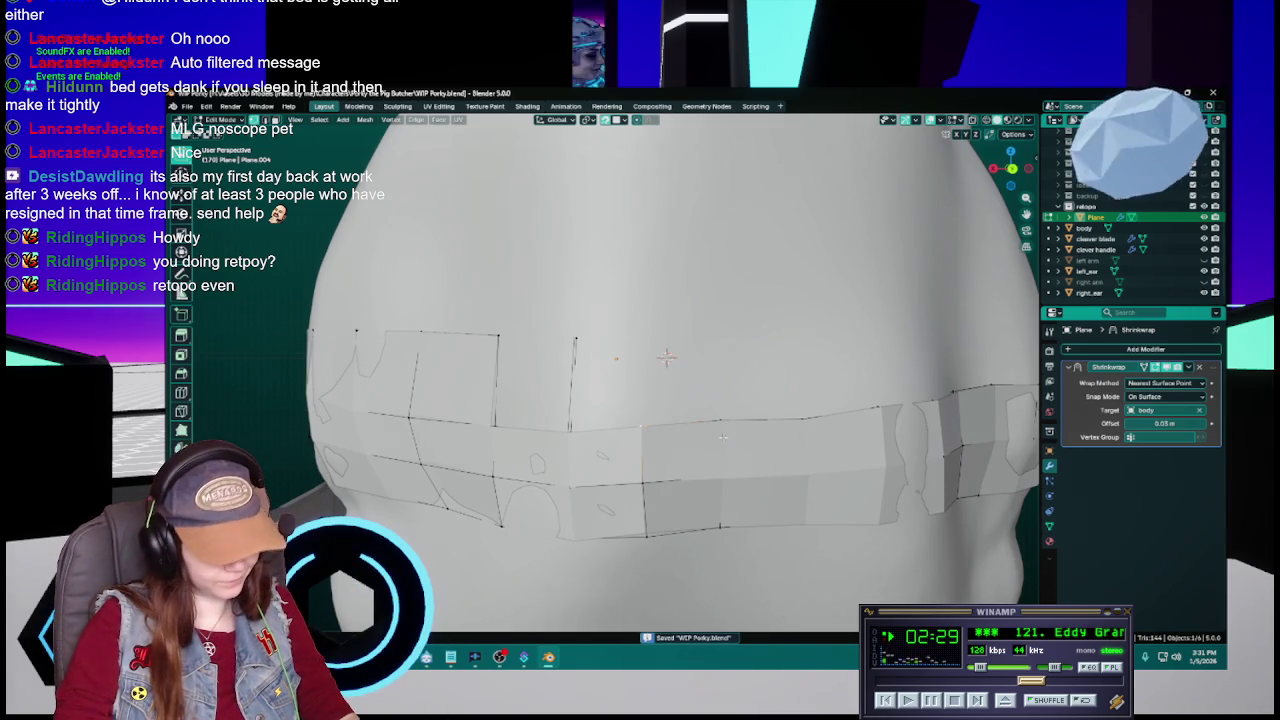
key("e")
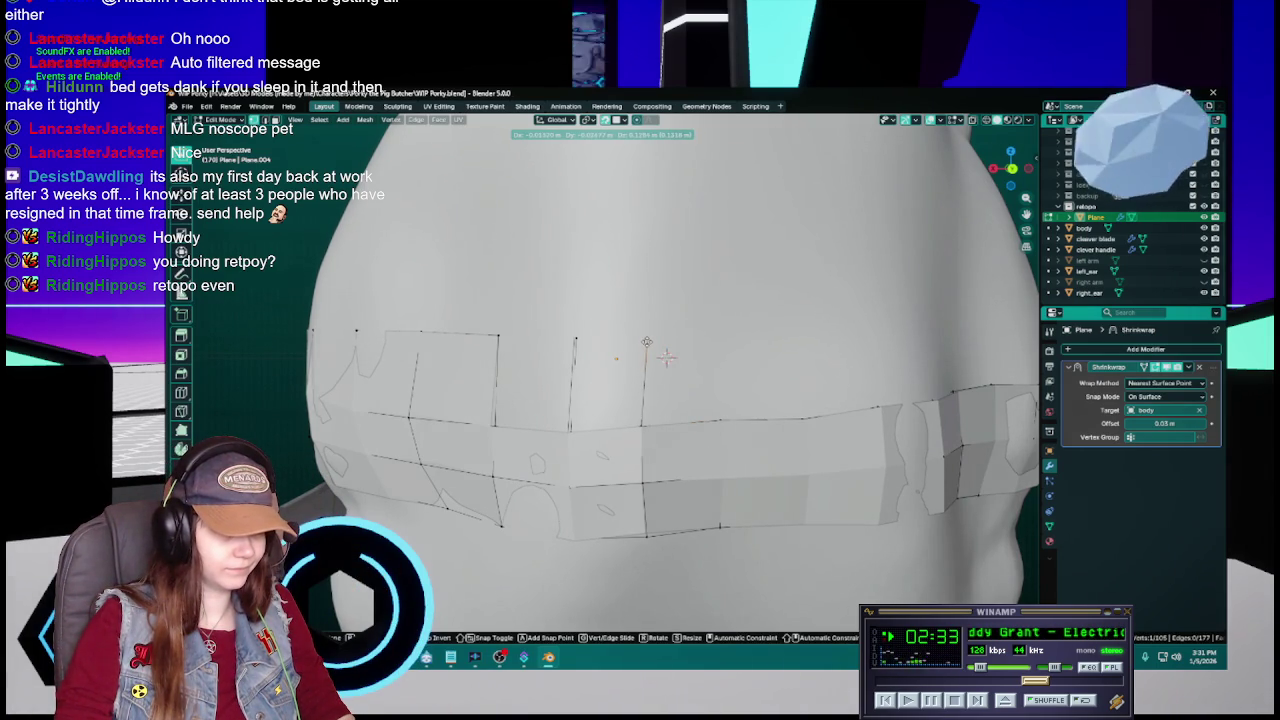
left_click(646, 342)
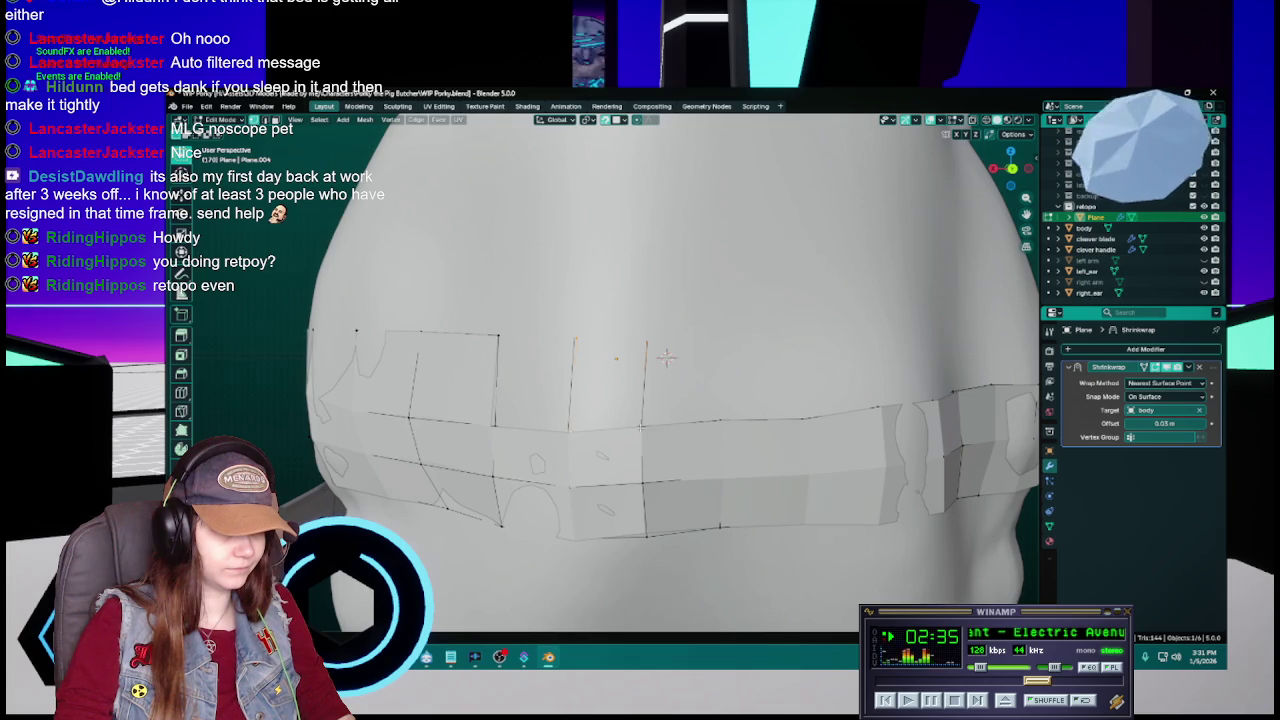
middle_click_drag(666, 357, 662, 357)
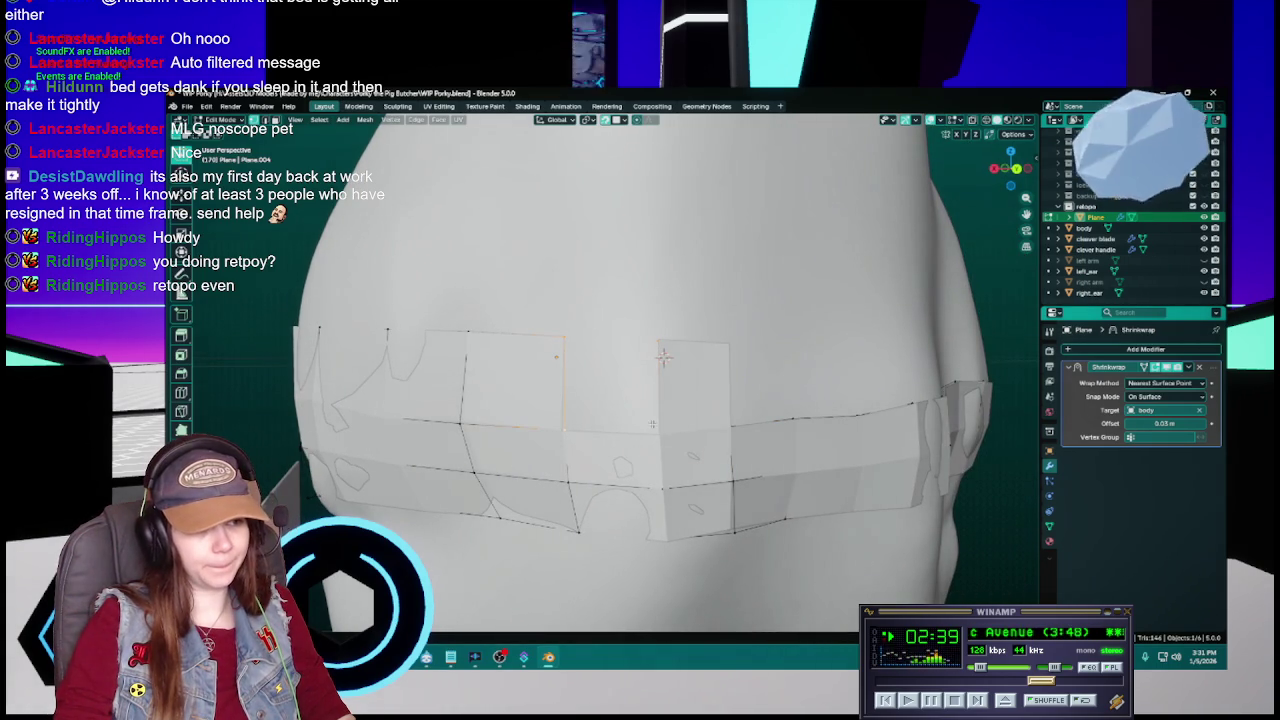
mouse_move(661, 401)
middle_mouse_down()
mouse_move(761, 403)
mouse_move(668, 438)
mouse_move(664, 385)
middle_mouse_up()
key("ctrl+s")
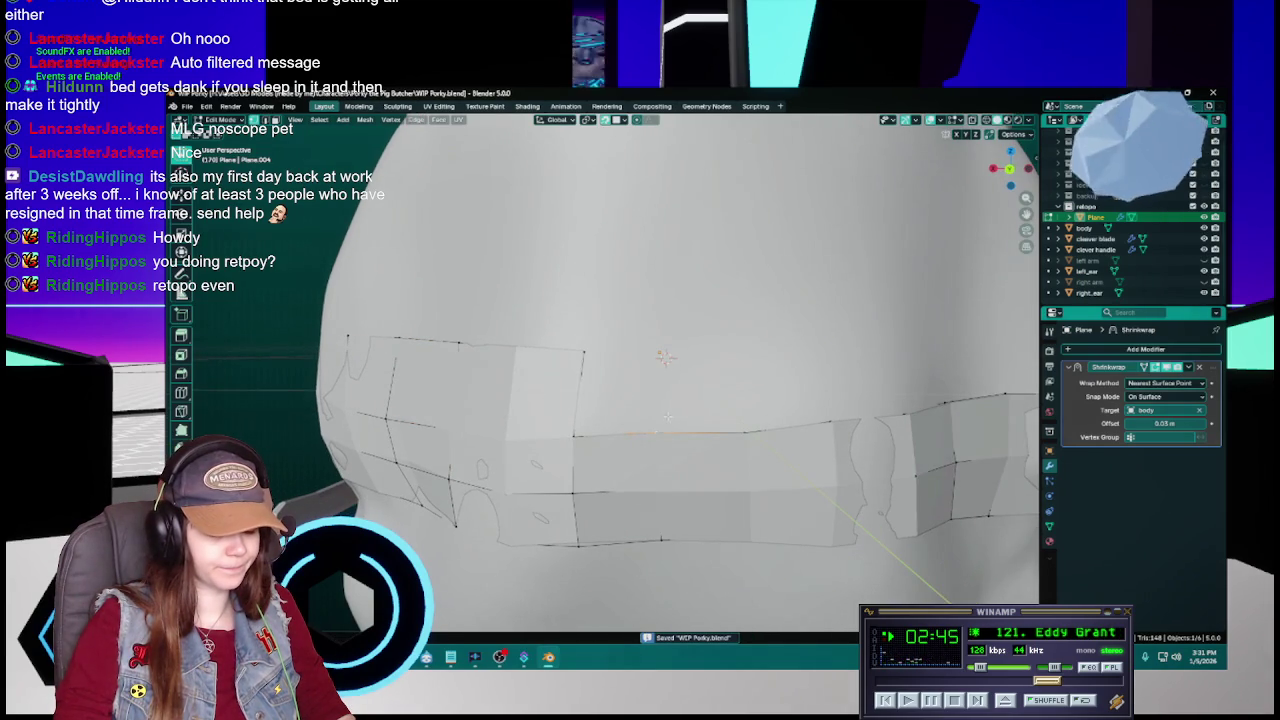
- Reposition the new top vertex and save
key("g")
left_click(661, 358)
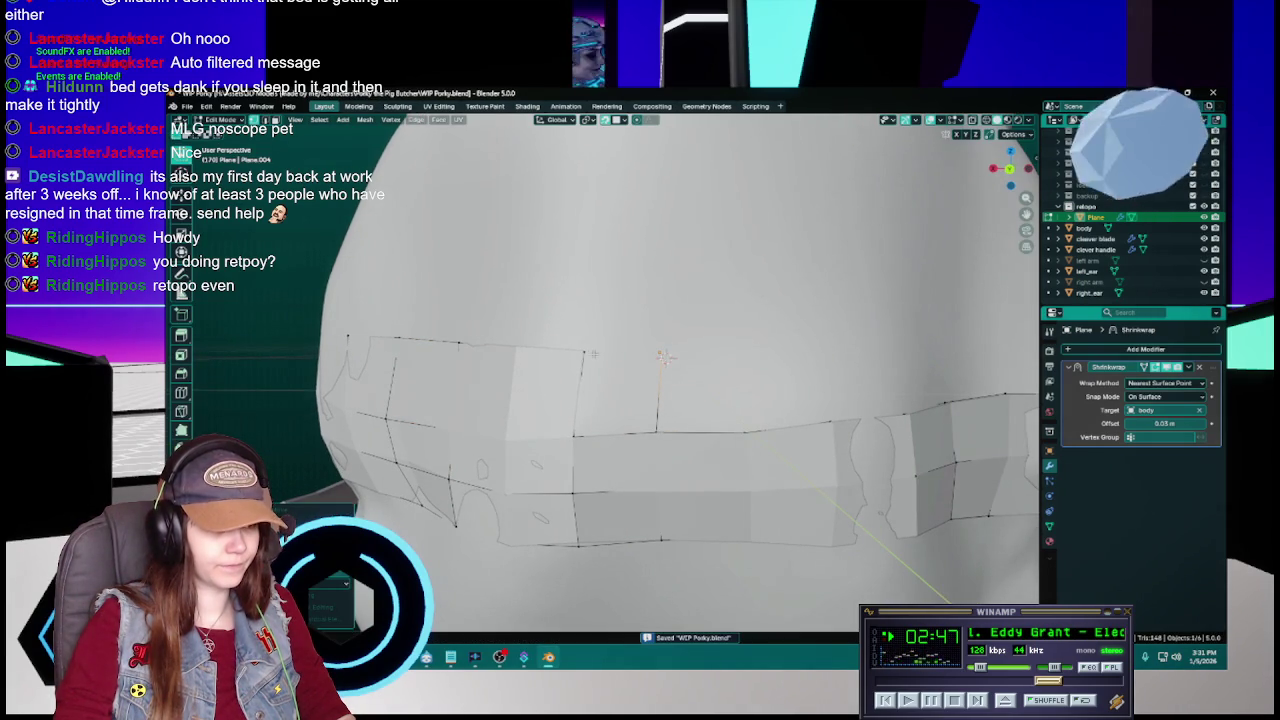
key("ctrl+s")
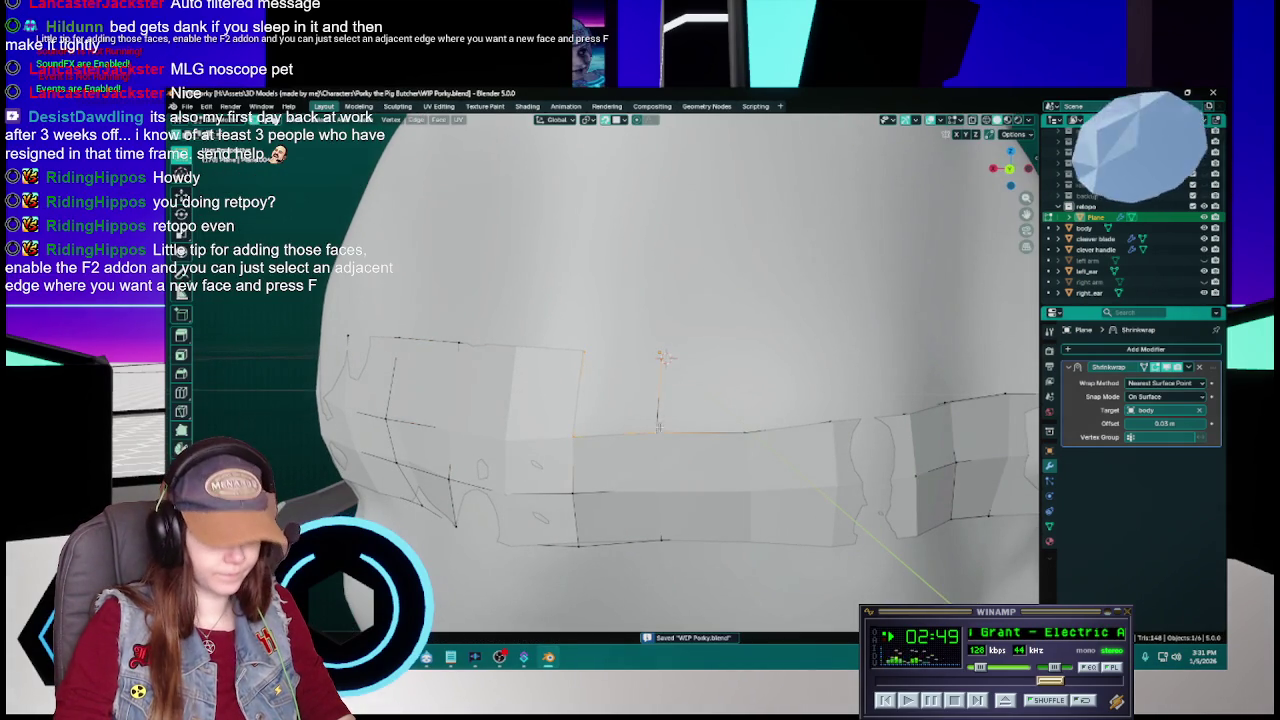
middle_click_drag(661, 358, 737, 384)
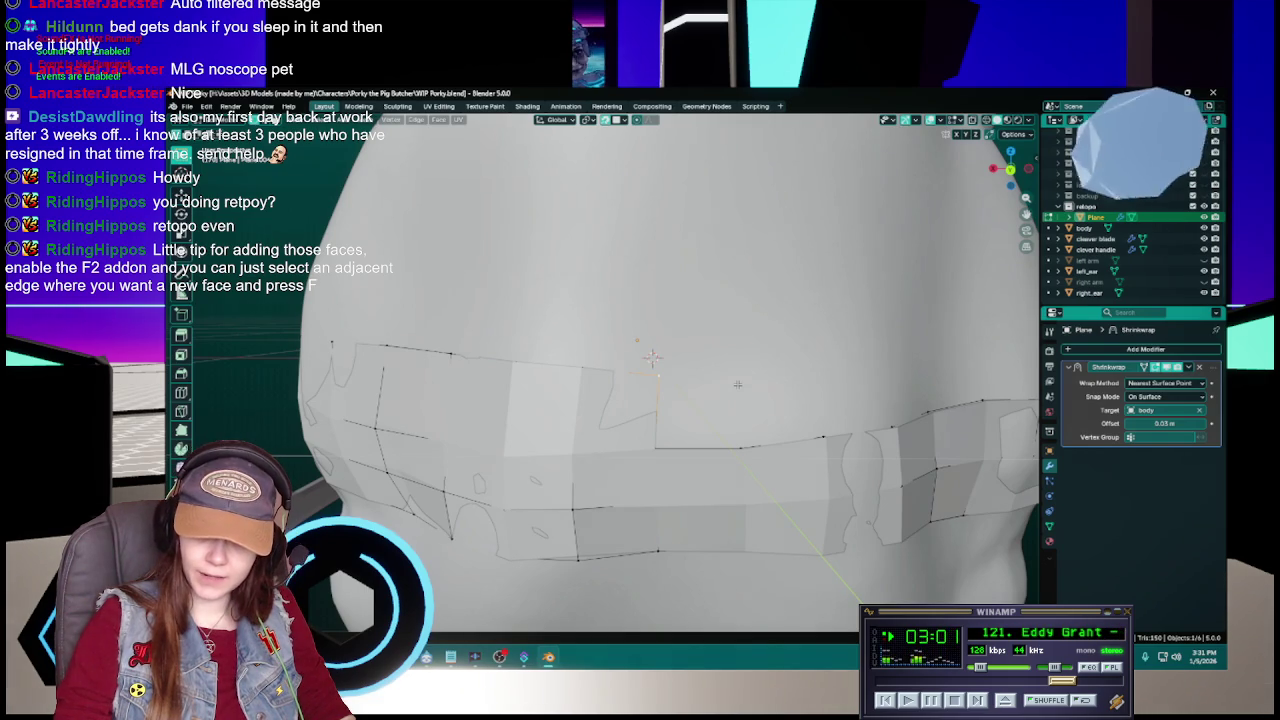
key("ctrl+s")
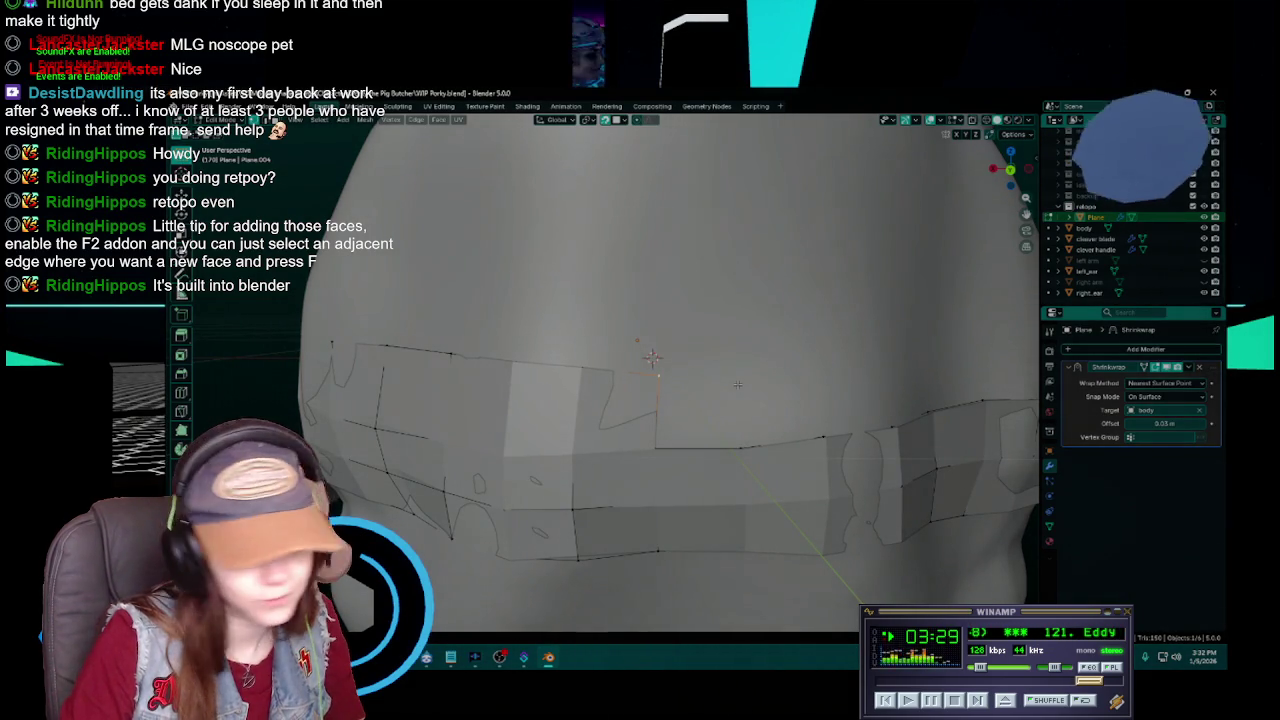
- Move another upper-row vertex into place and save WIP Porky.blend
mouse_move(737, 384)
middle_mouse_down()
mouse_move(677, 364)
mouse_move(716, 377)
middle_mouse_up()
key("ctrl+s")
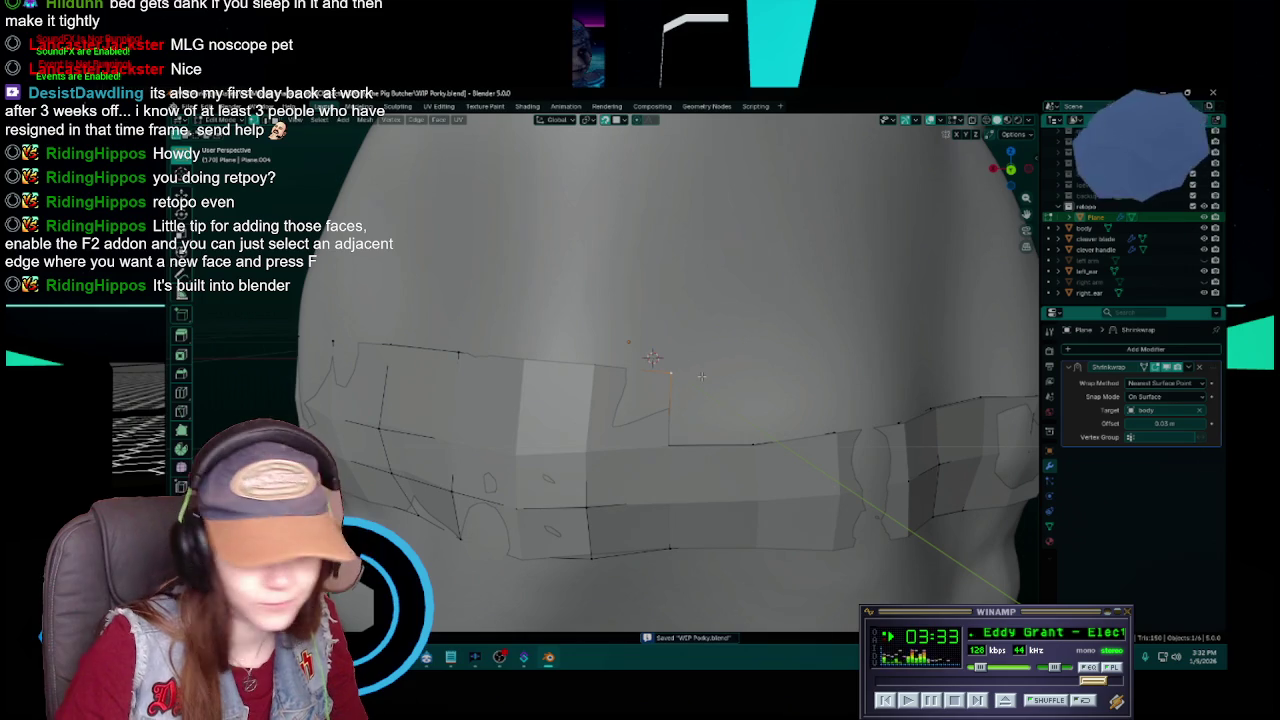
key("g")
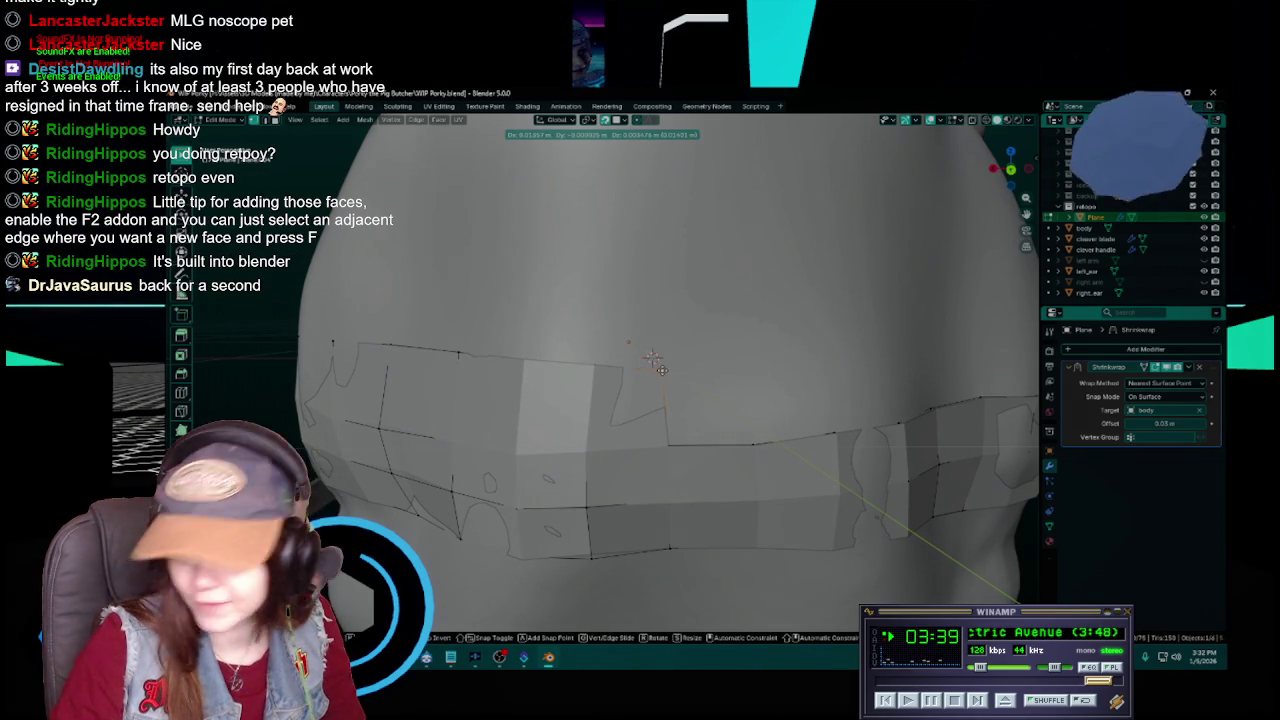
left_click(651, 357)
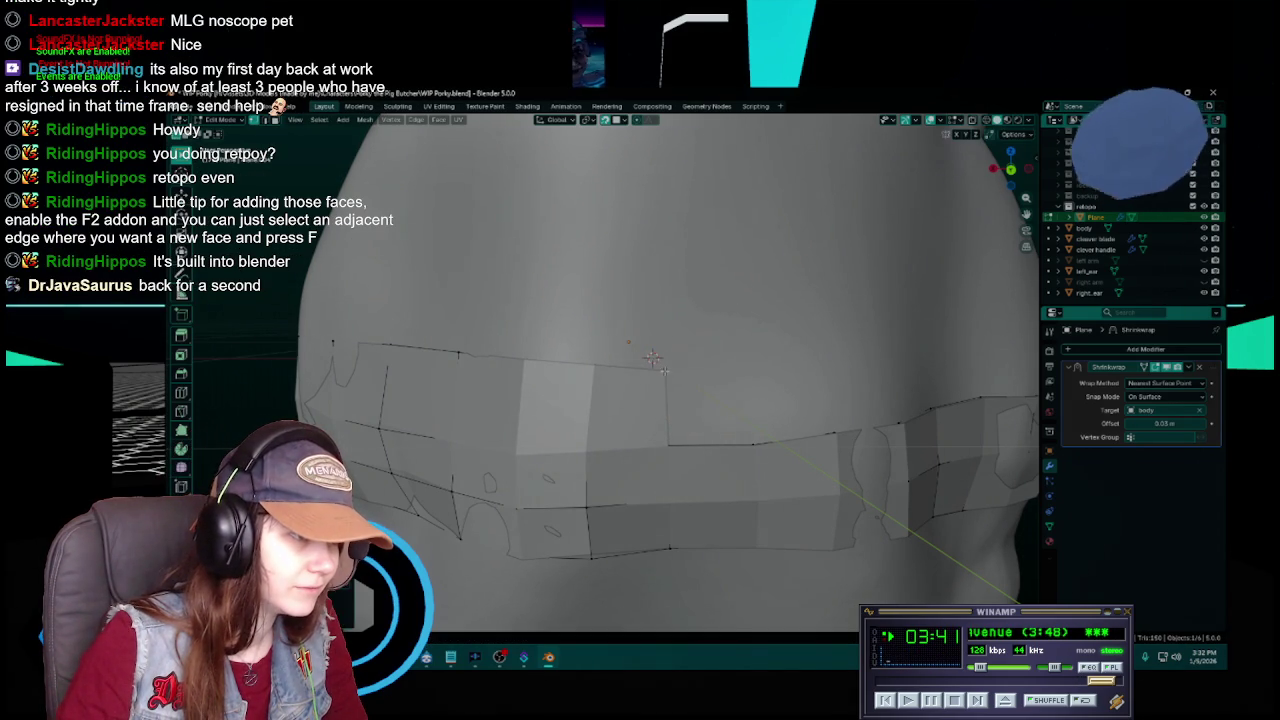
key("ctrl+s")
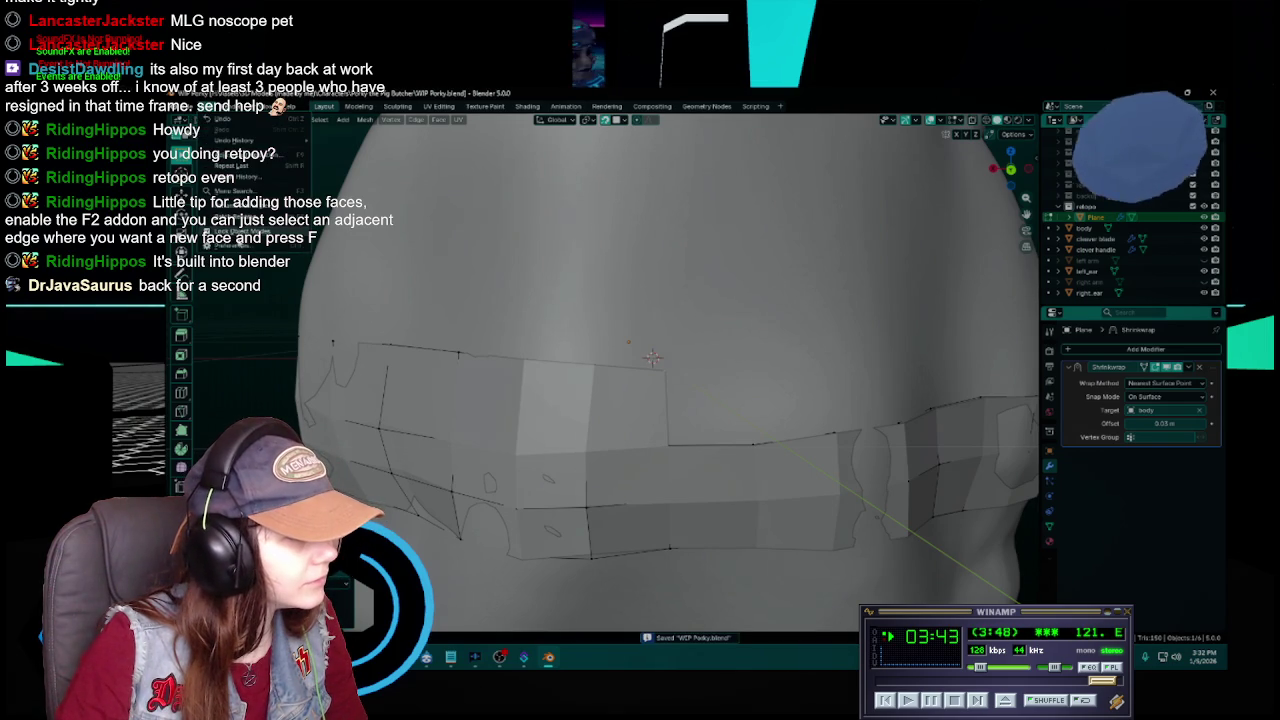
- Open Preferences and search the installed add-ons for F2, then clear the search
left_click(235, 247)
left_click(512, 284)
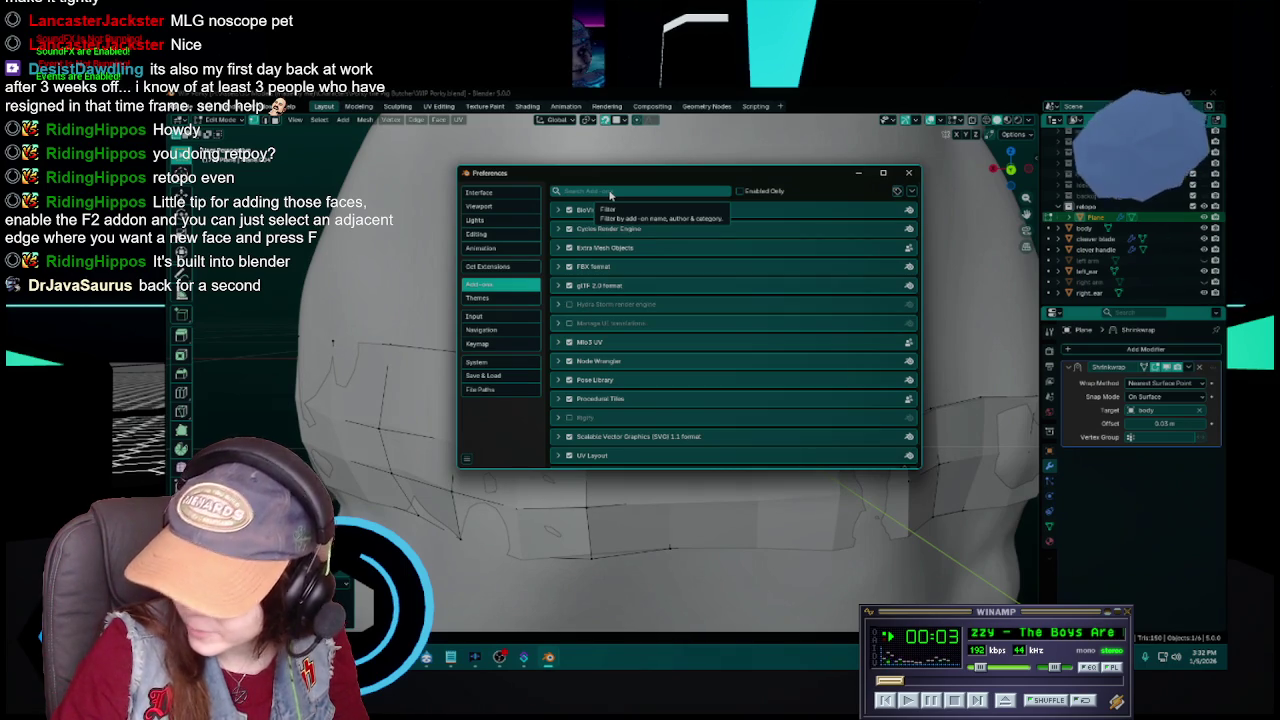
left_click(610, 191)
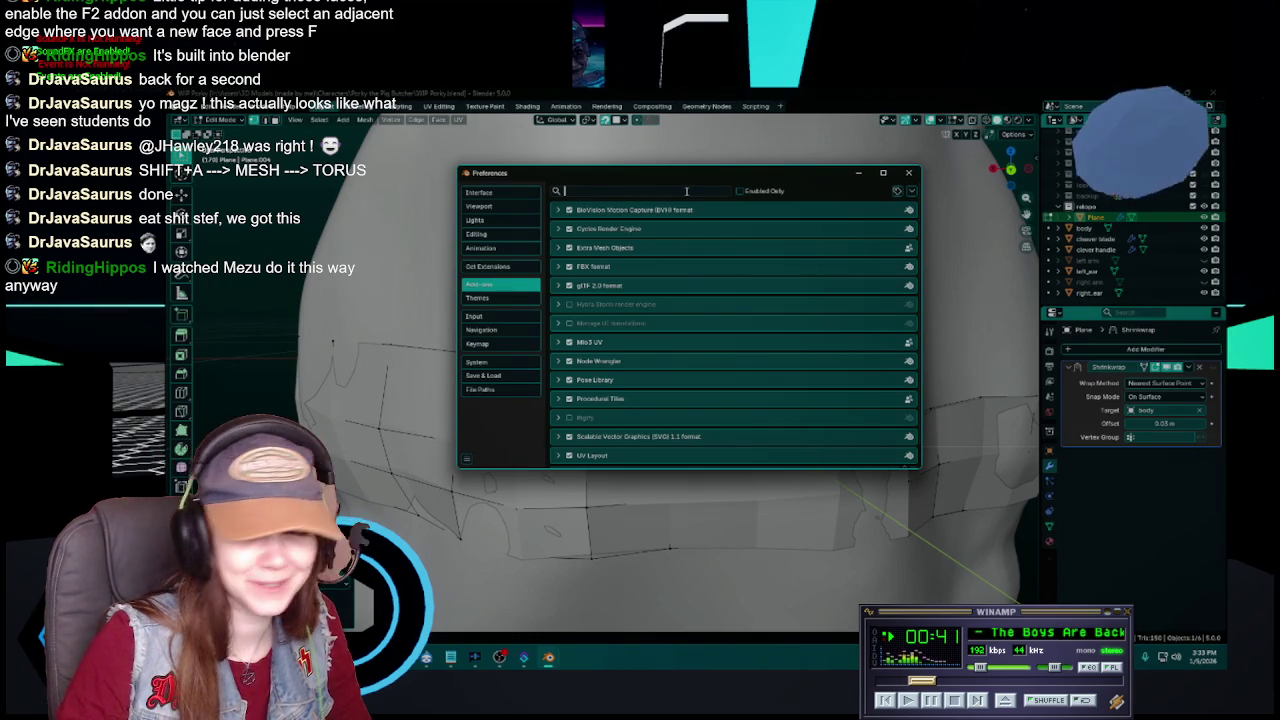
type("F2")
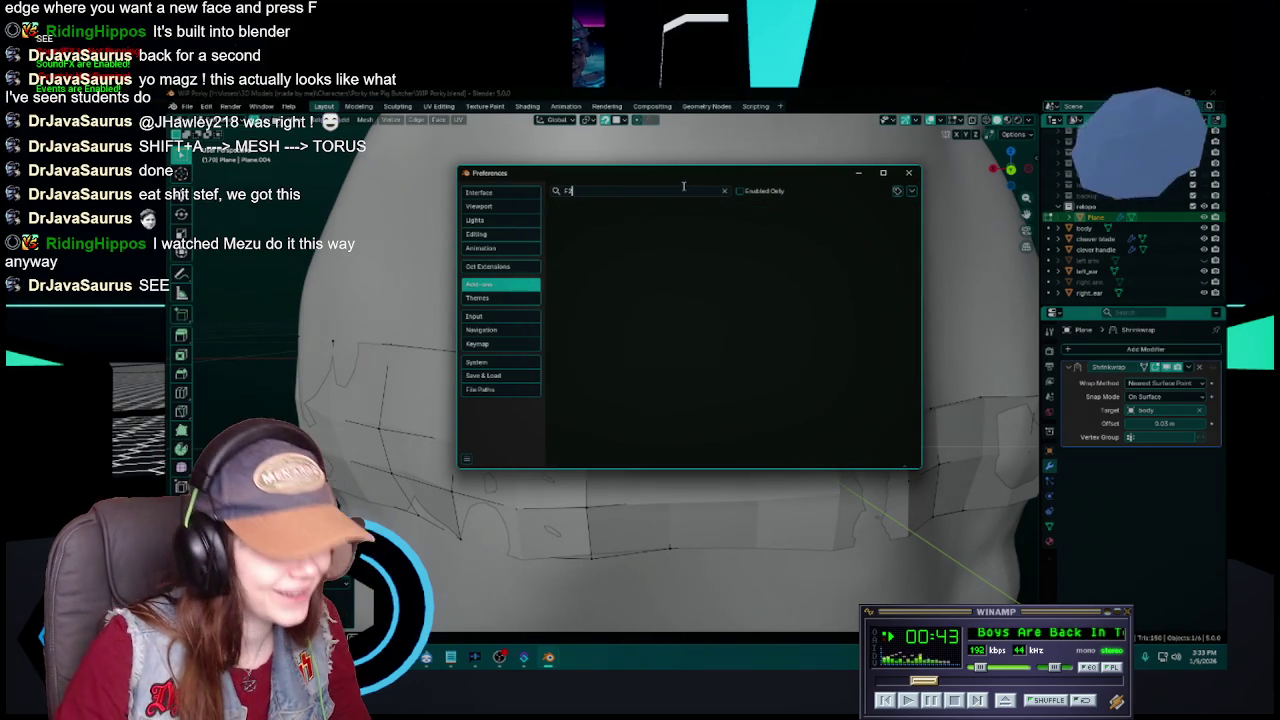
left_click(613, 190)
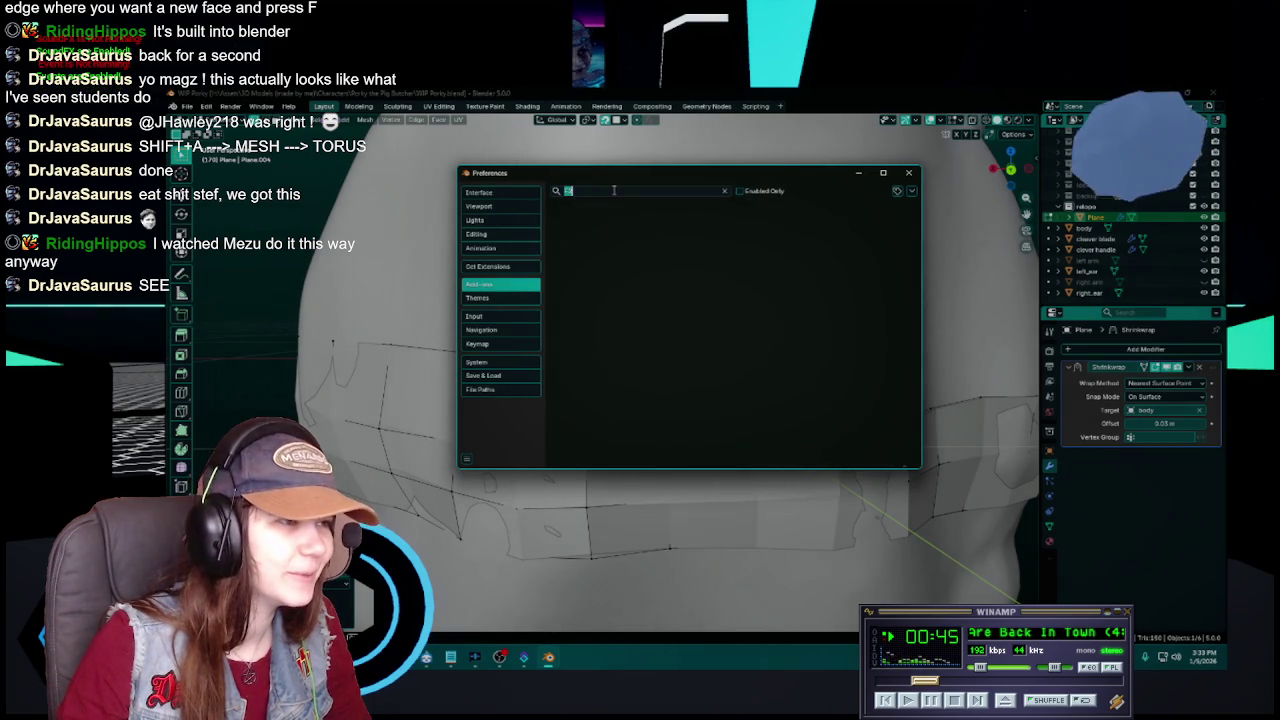
key("BackSpace")
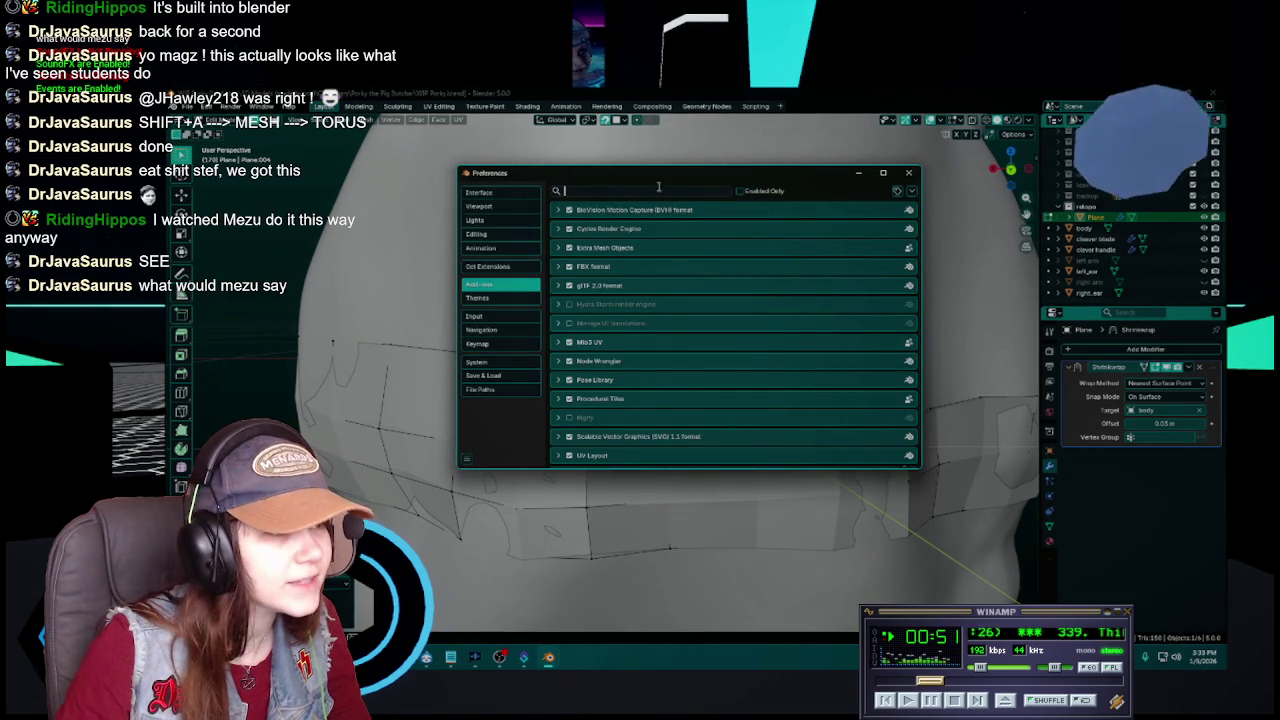
type("f")
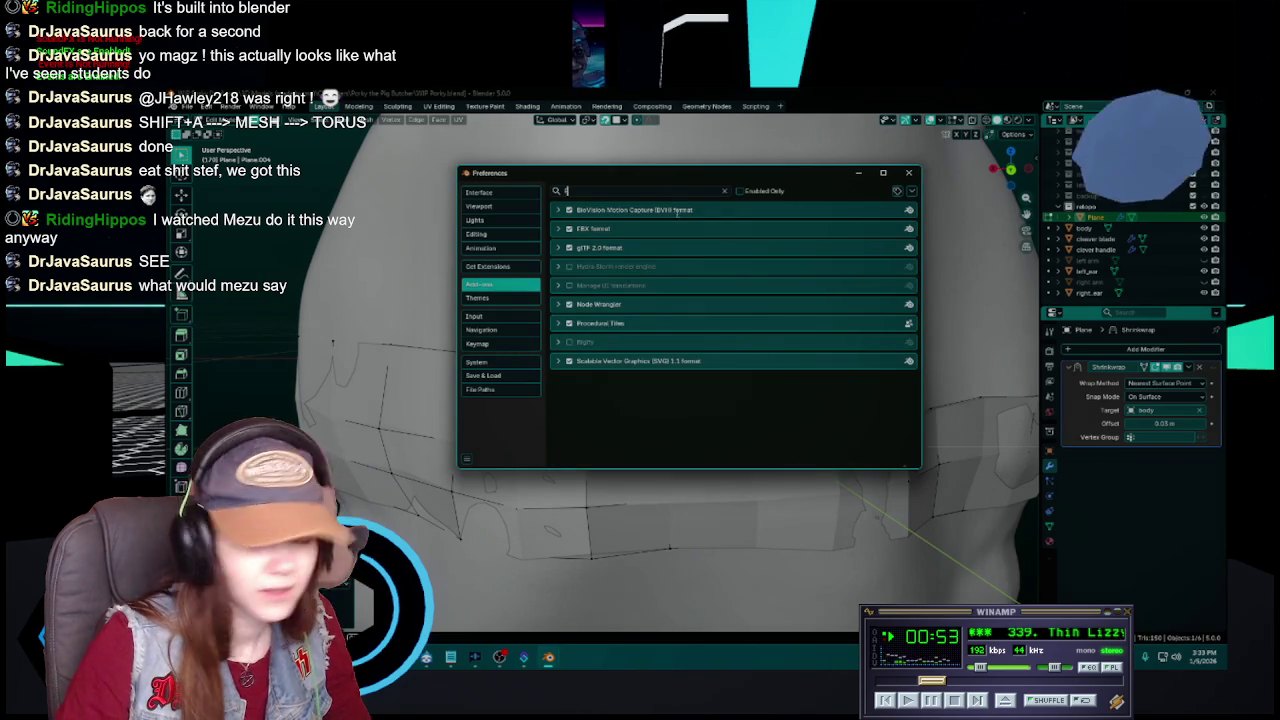
key("BackSpace")
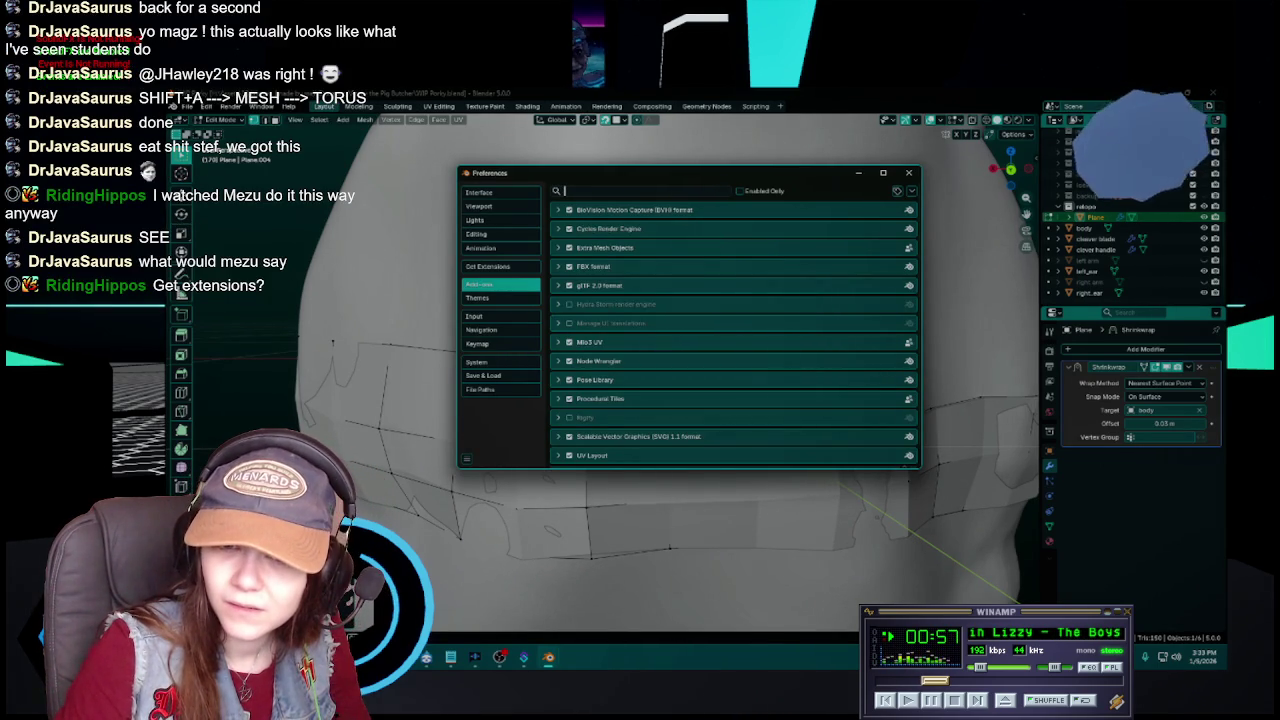
- Find F2 under Get Extensions, install it, and close Preferences
left_click(488, 267)
left_click(651, 191)
type("F2")
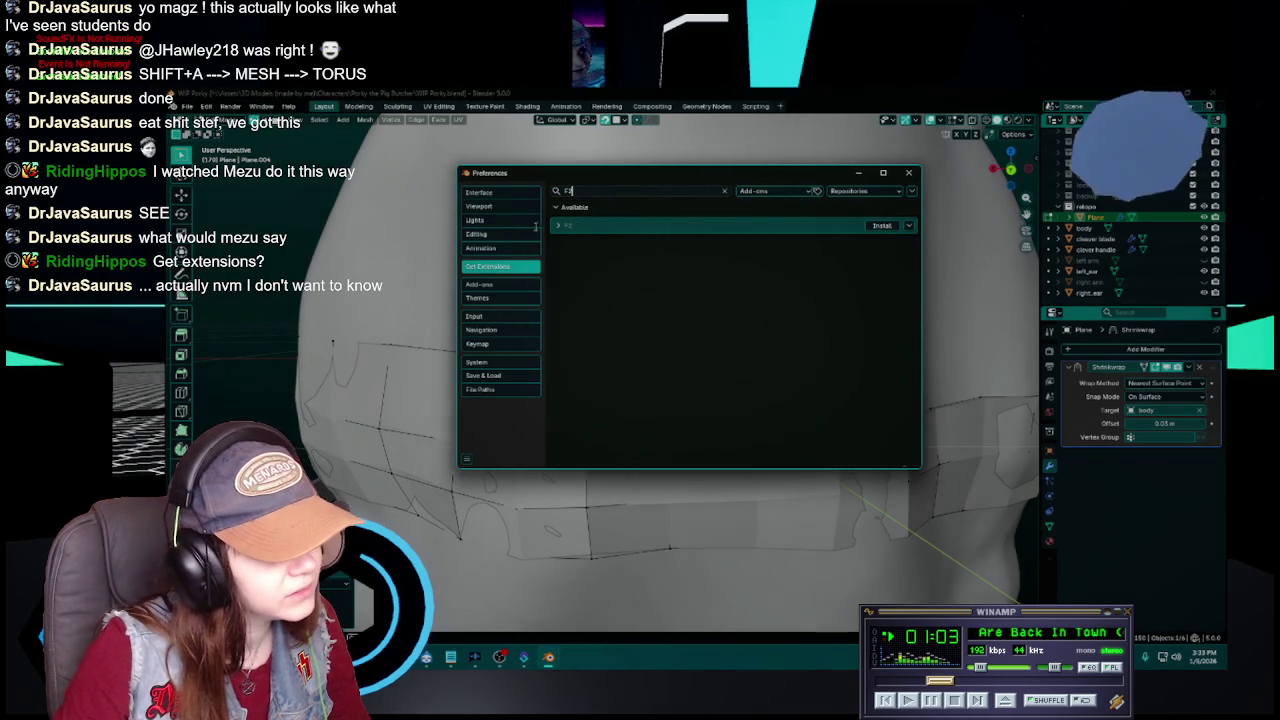
key("Return")
left_click(710, 228)
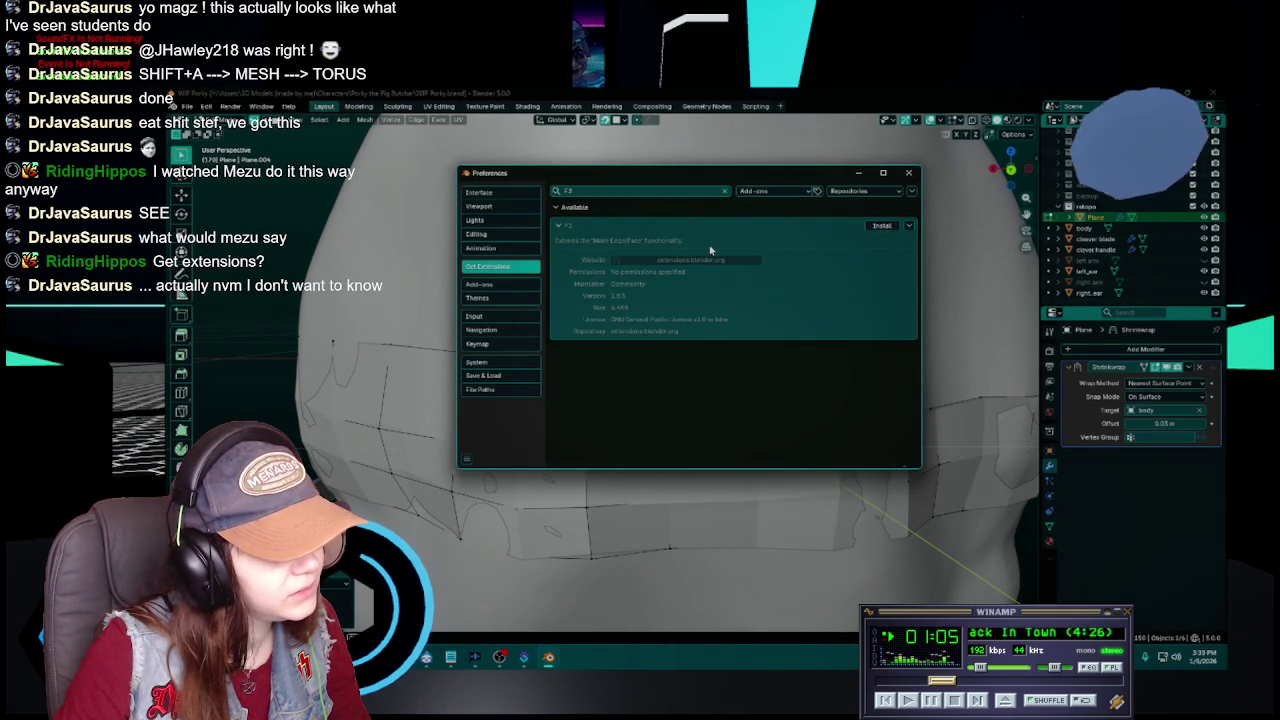
left_click(880, 226)
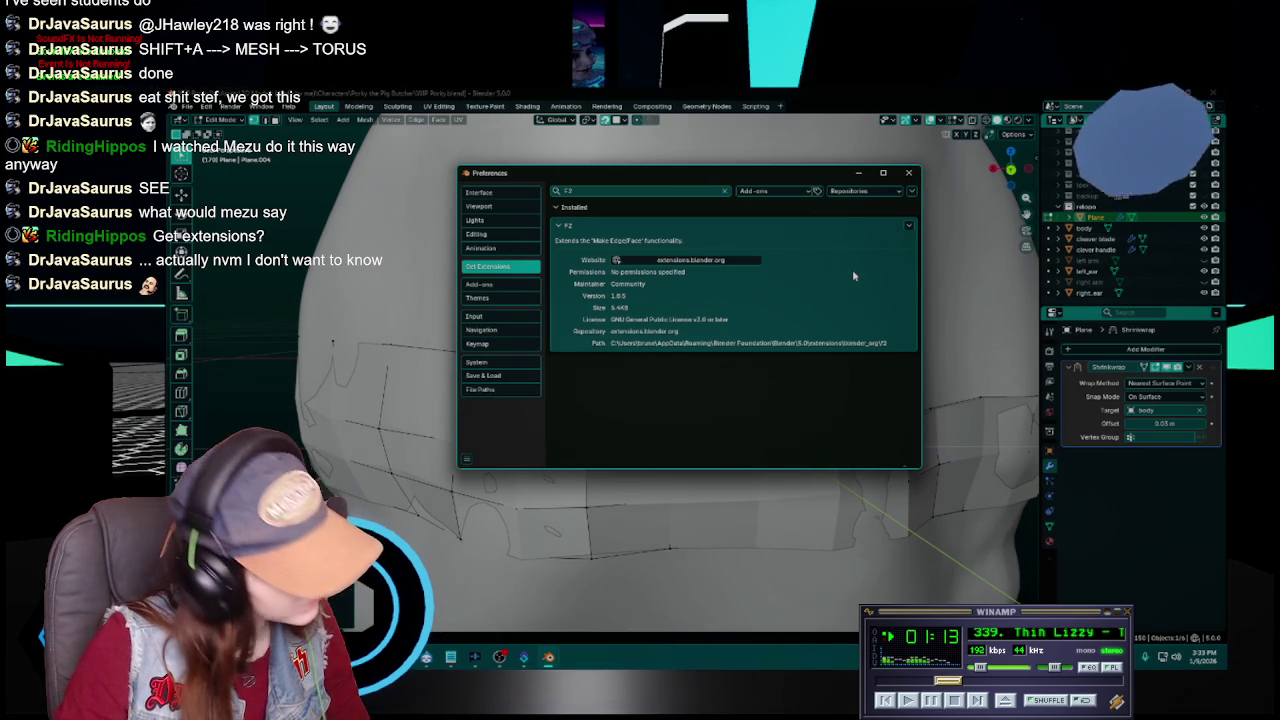
left_click(911, 172)
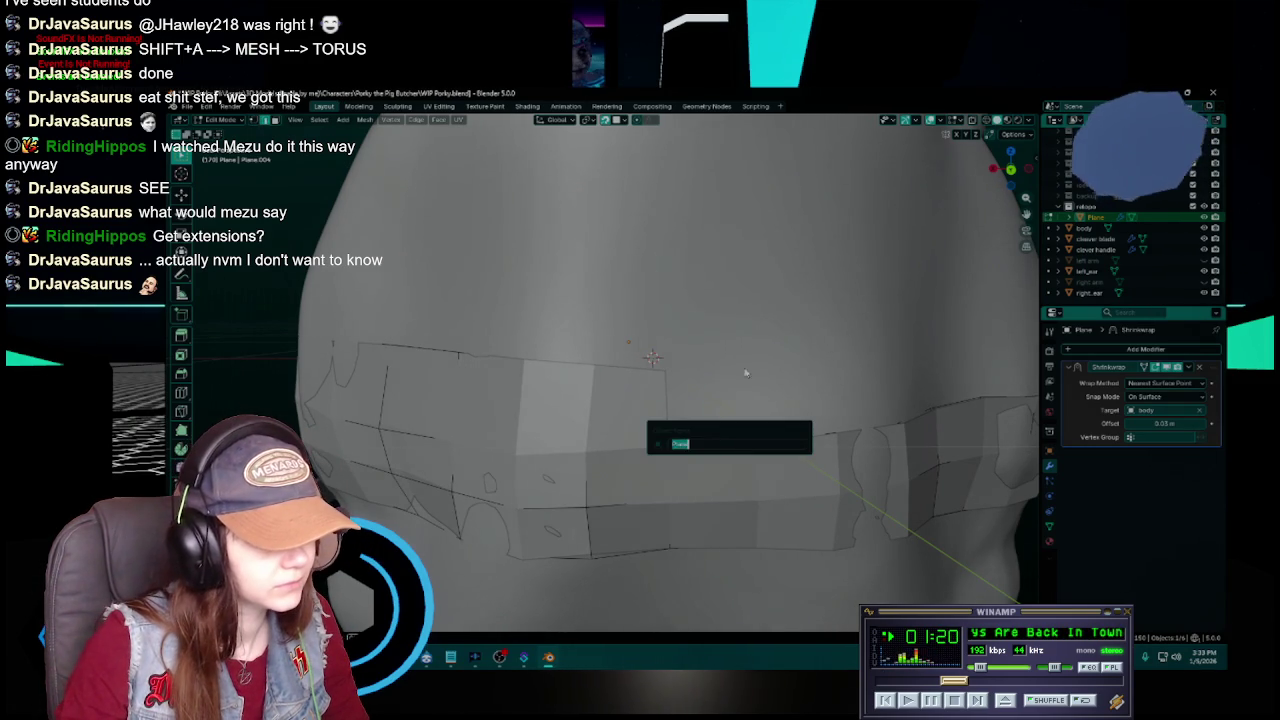
middle_click_drag(742, 390, 718, 381)
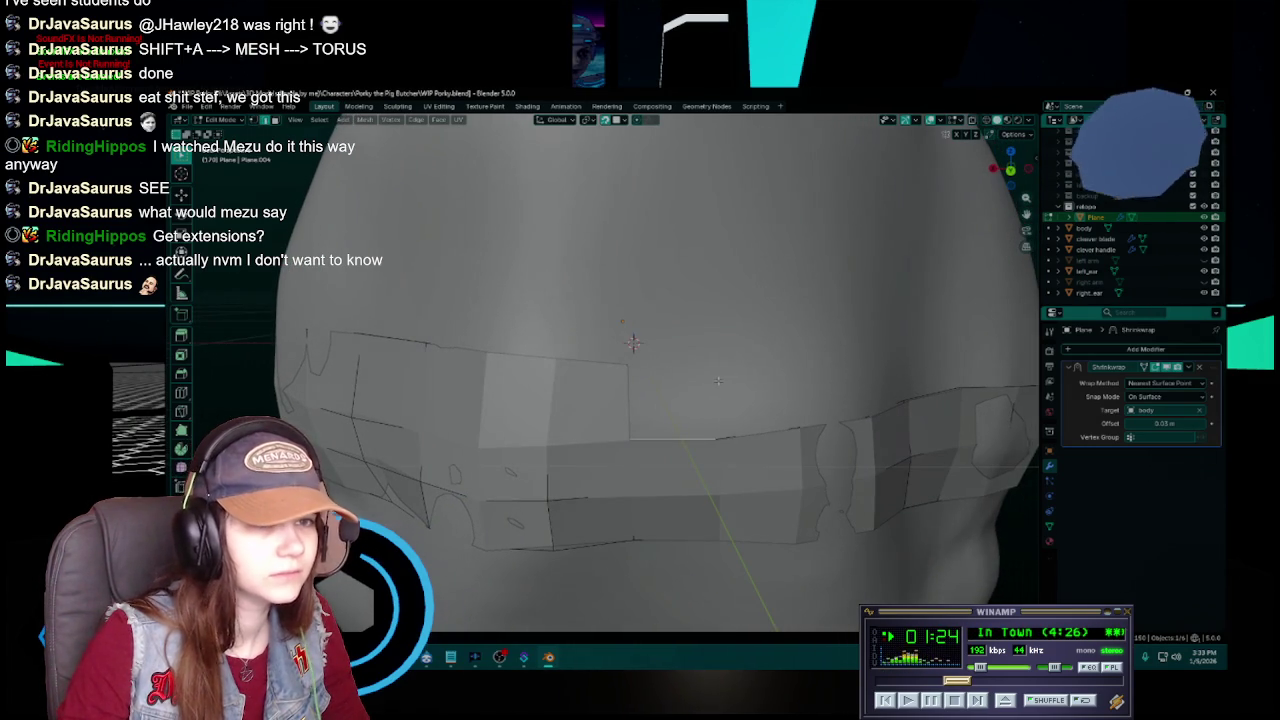
right_click(685, 420)
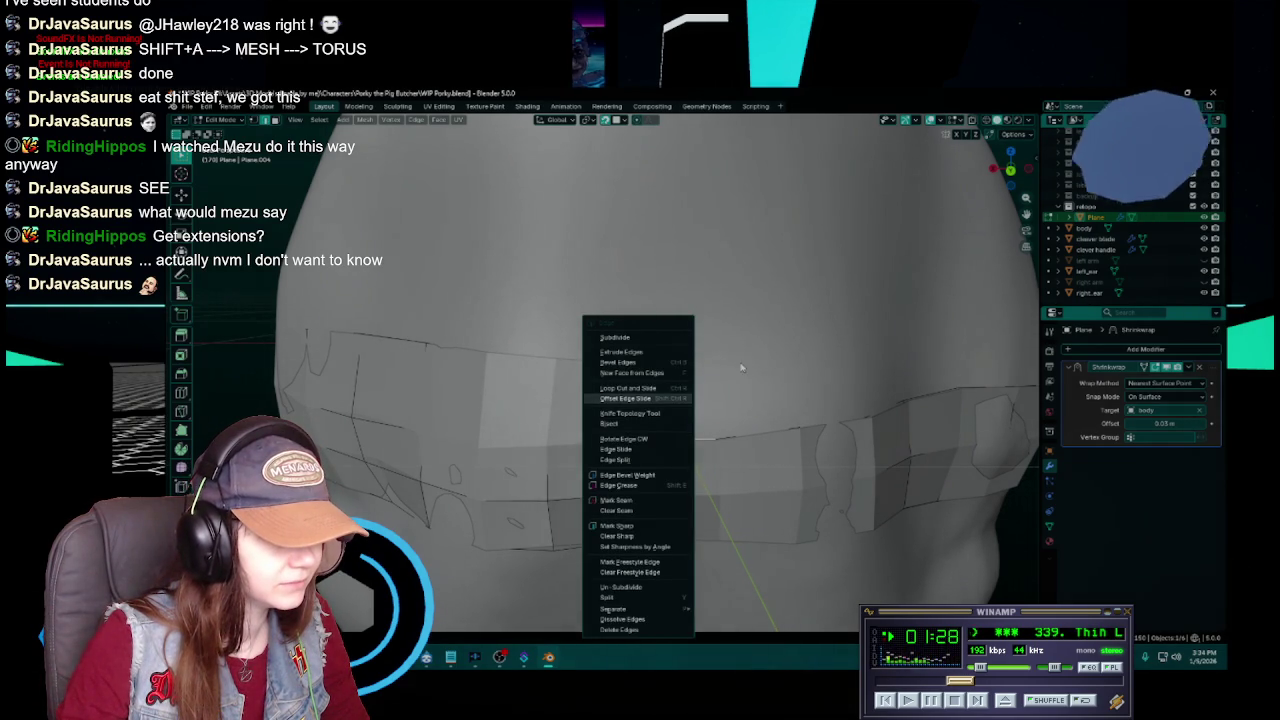
key("Escape")
key("ctrl+z")
key("ctrl+s")
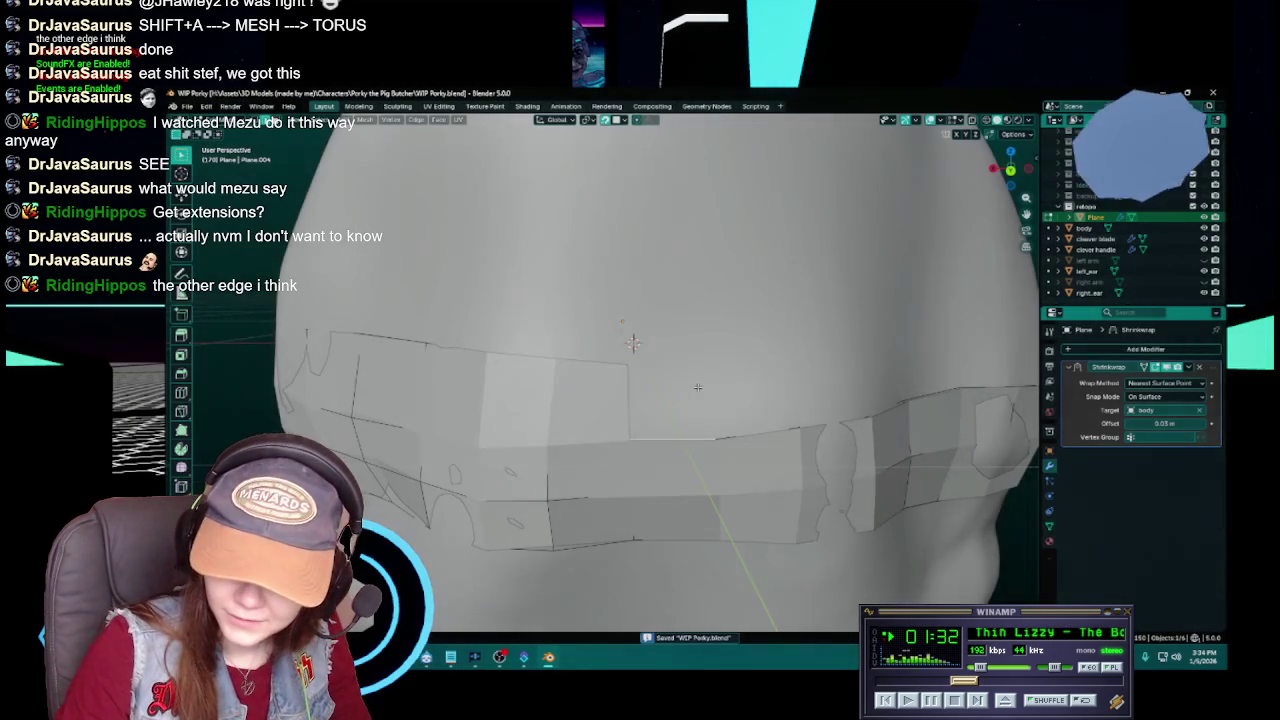
left_click(624, 402)
middle_click_drag(632, 343, 630, 347)
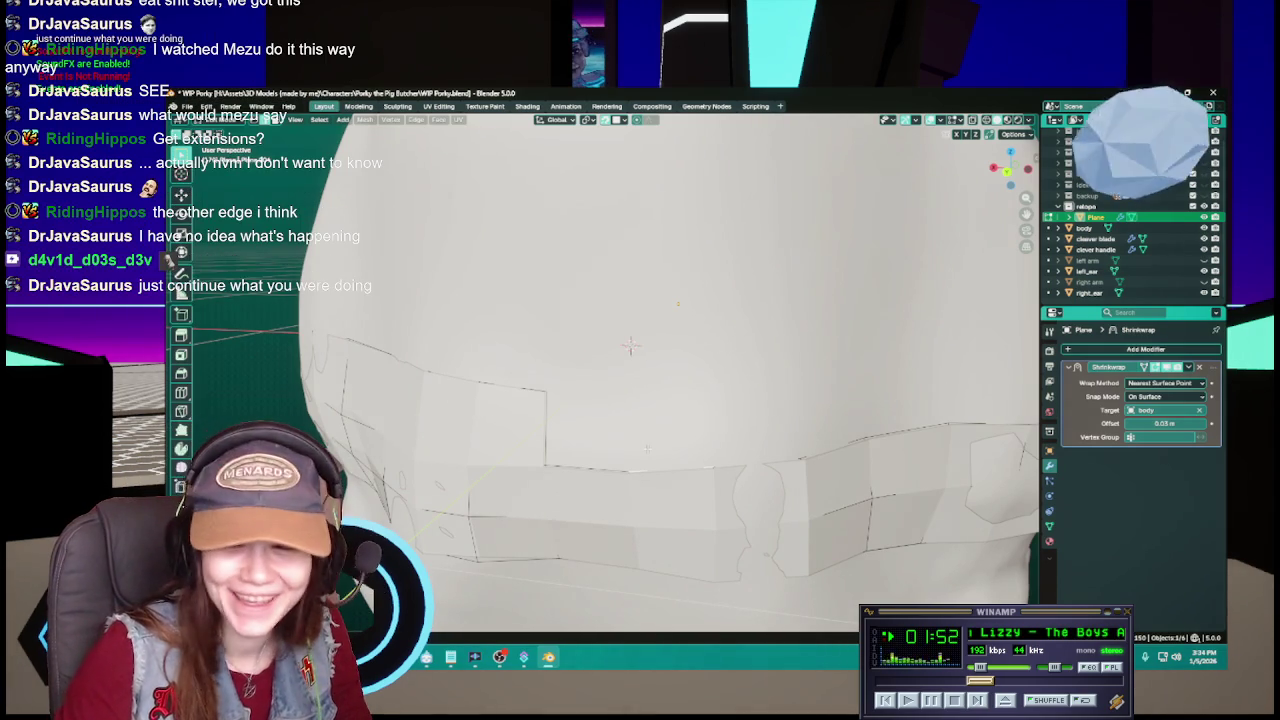
- Reposition the selected strip vertex and save the blend file
middle_click_drag(648, 449, 678, 447)
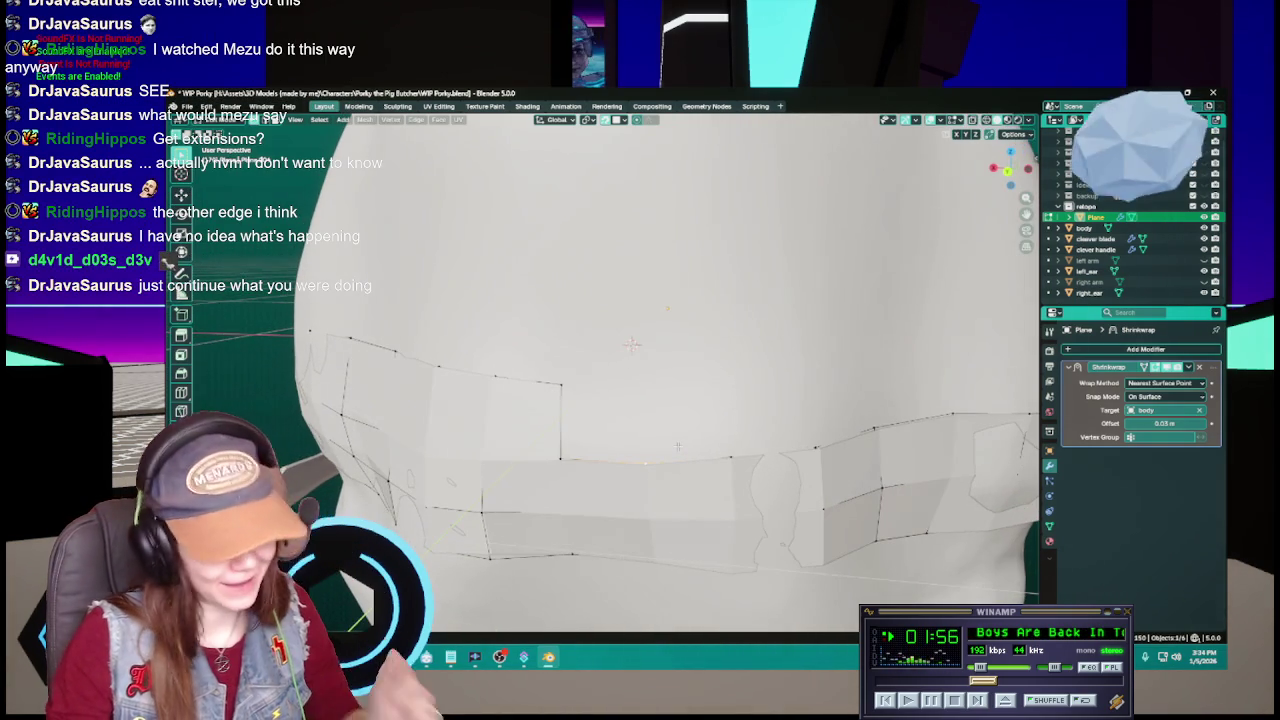
key("ctrl+s")
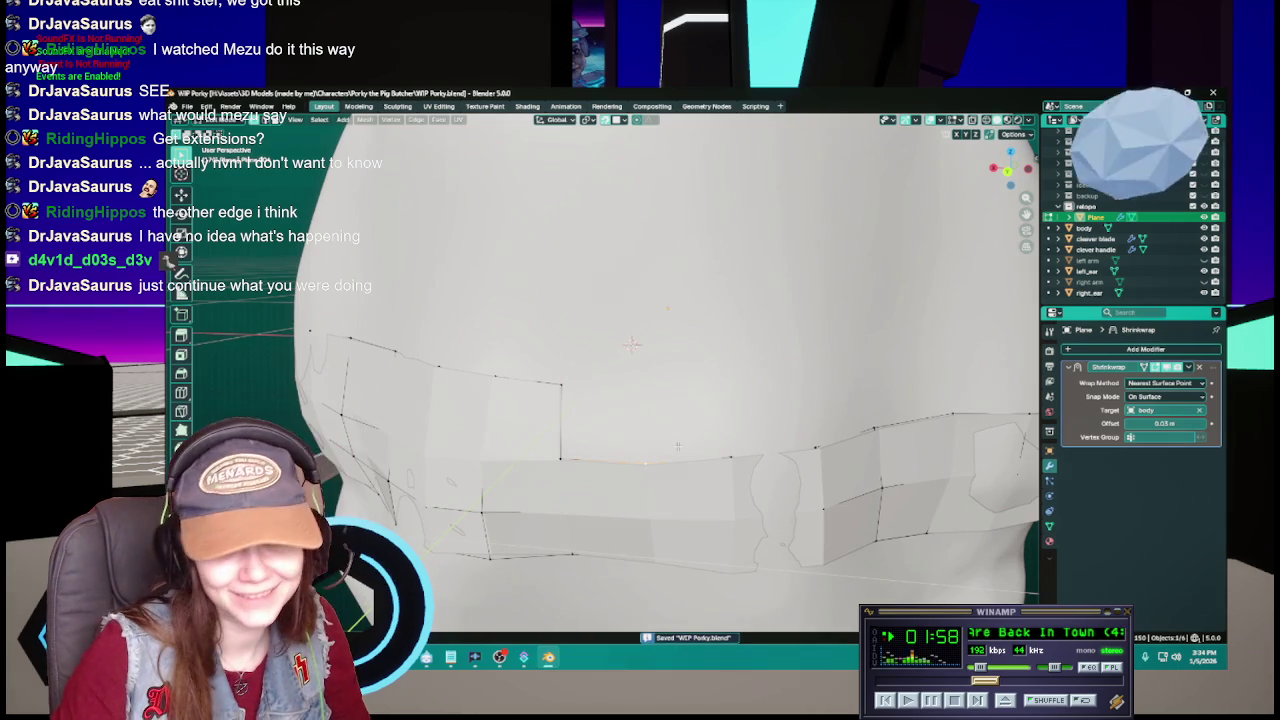
key("g")
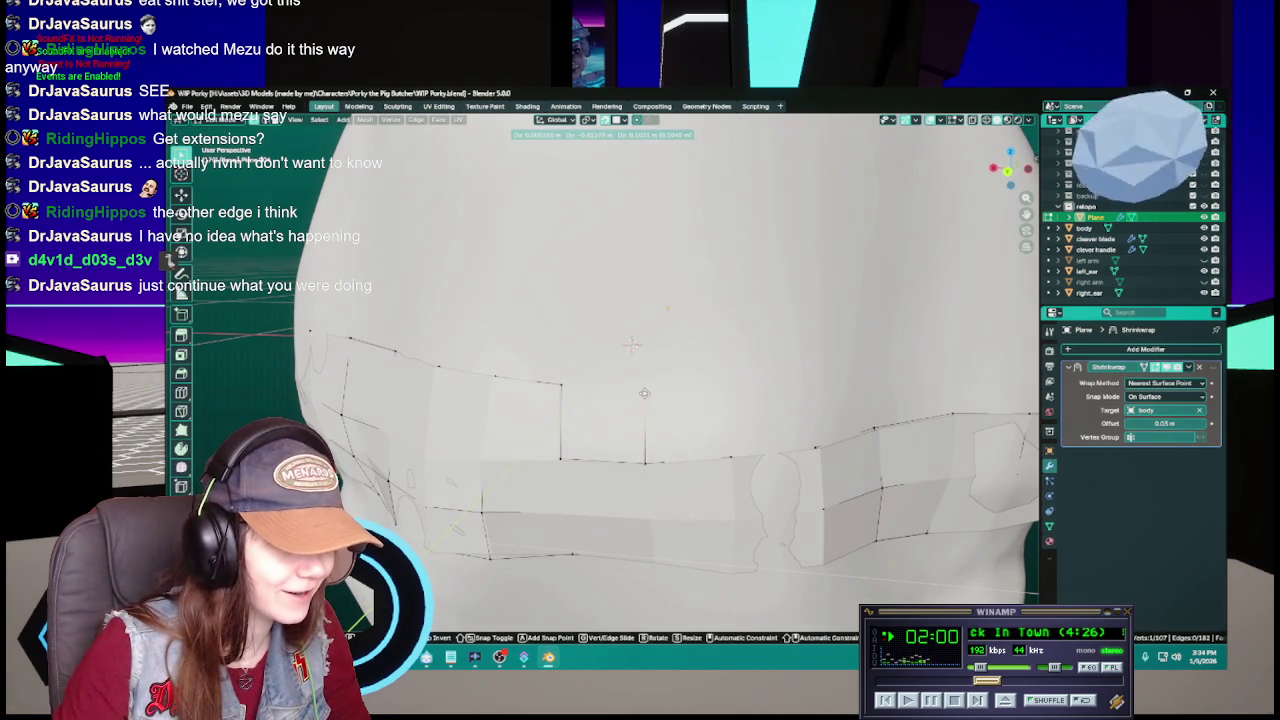
left_click(645, 394)
key("ctrl+s")
middle_click_drag(650, 390, 661, 384)
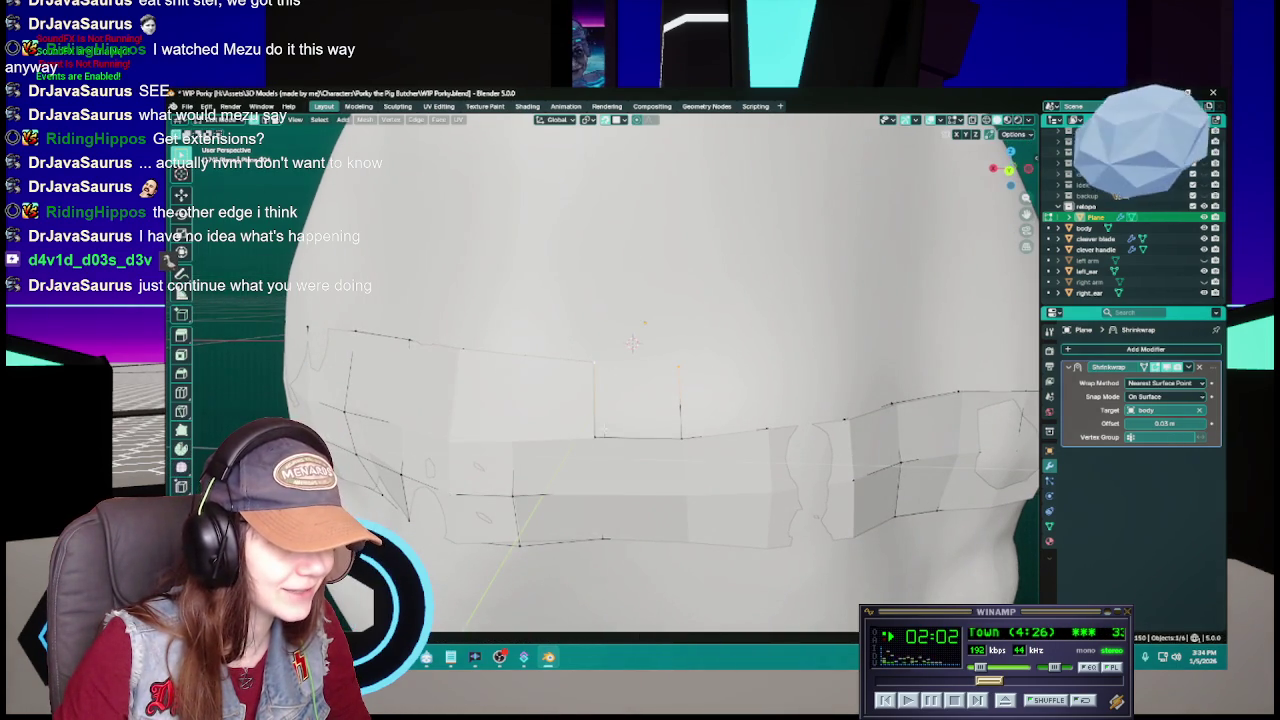
middle_click_drag(694, 427, 675, 407)
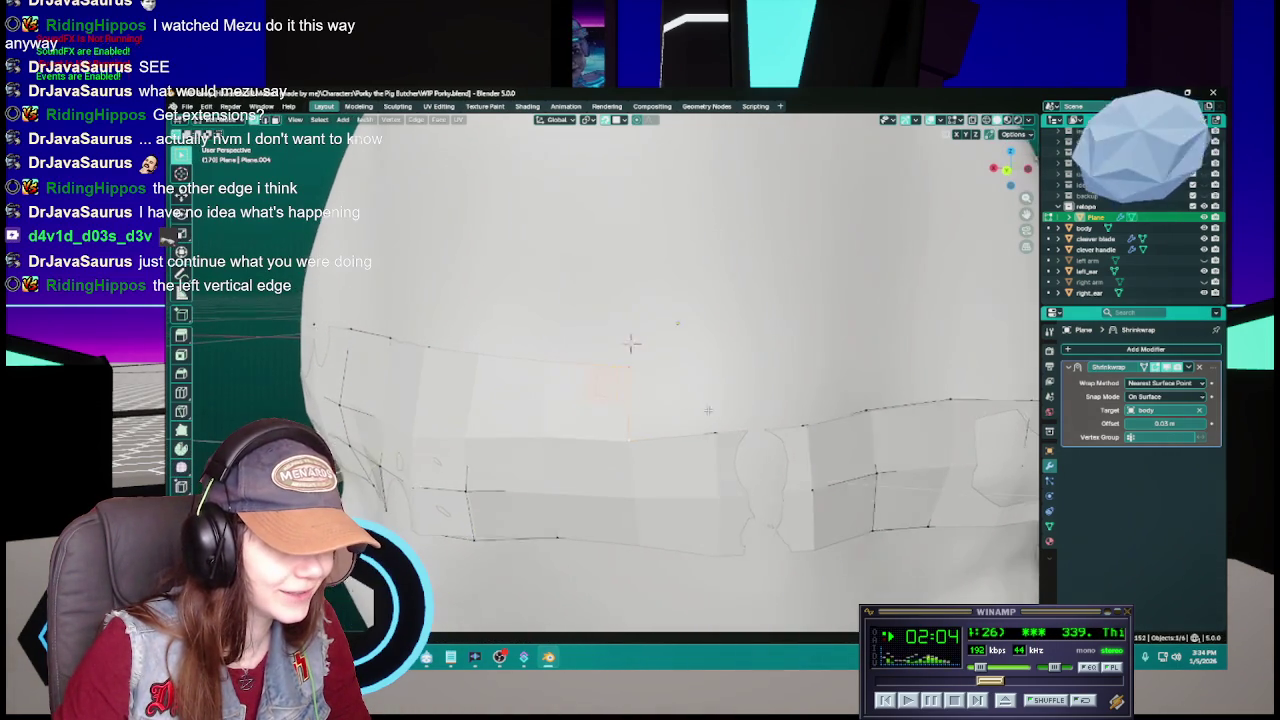
key("ctrl+s")
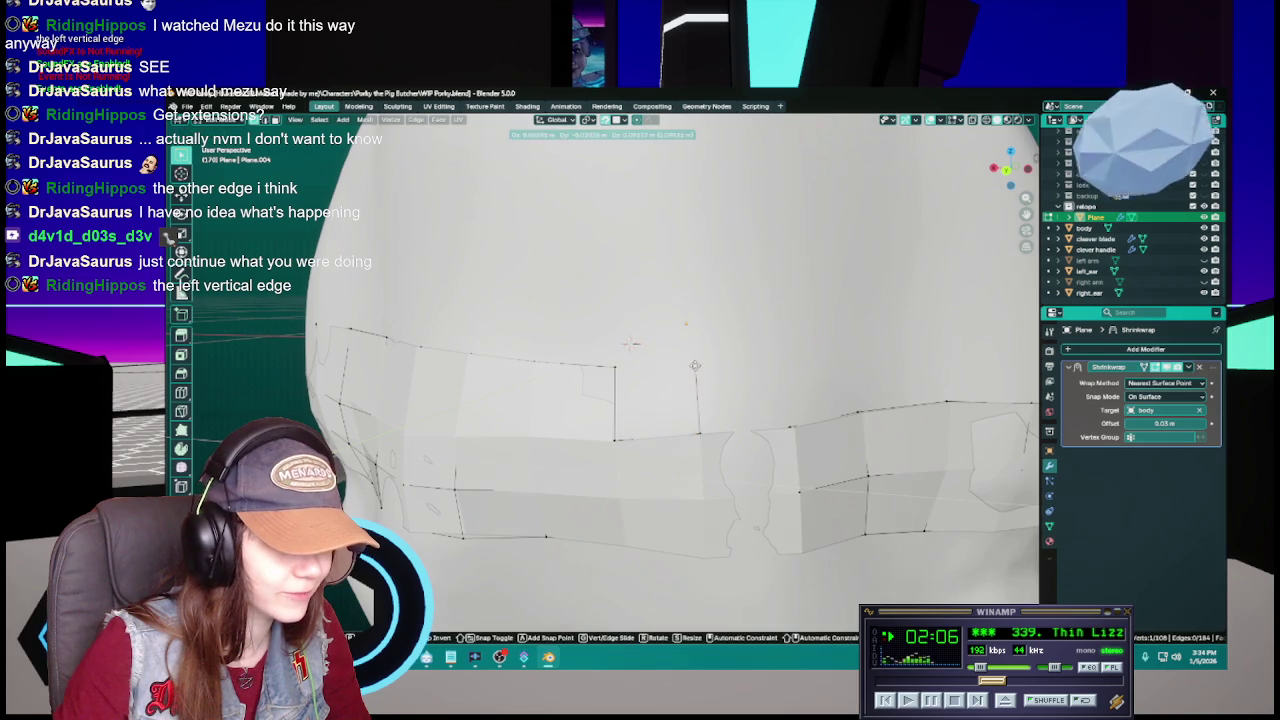
- Extrude a new upper-row face from the selected edge, undoing the extra face
key("e")
left_click(645, 370)
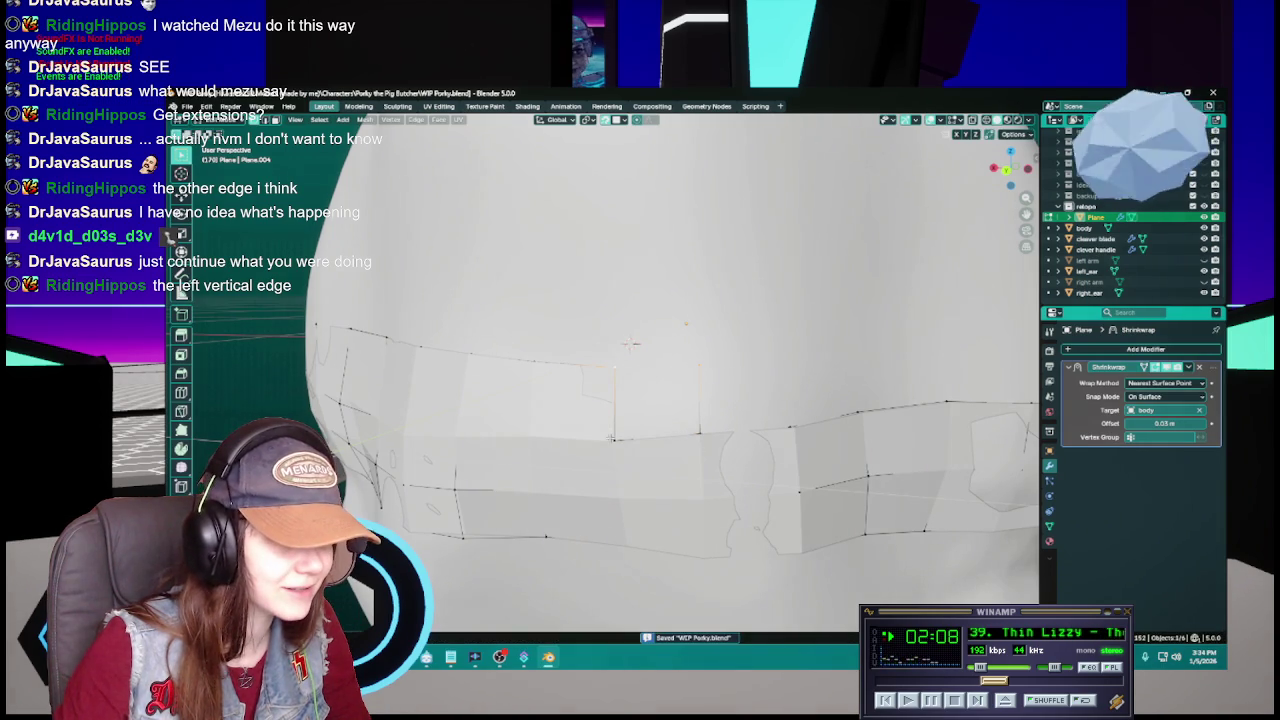
middle_click_drag(631, 344, 631, 344)
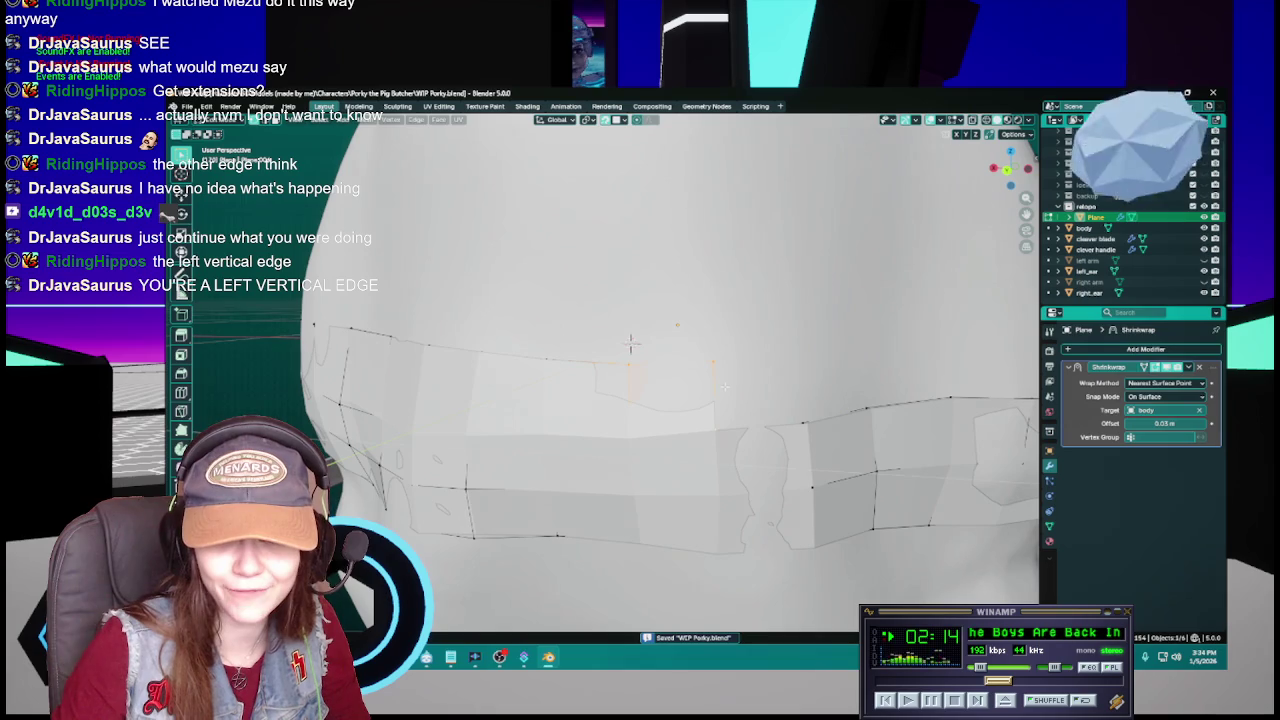
key("f")
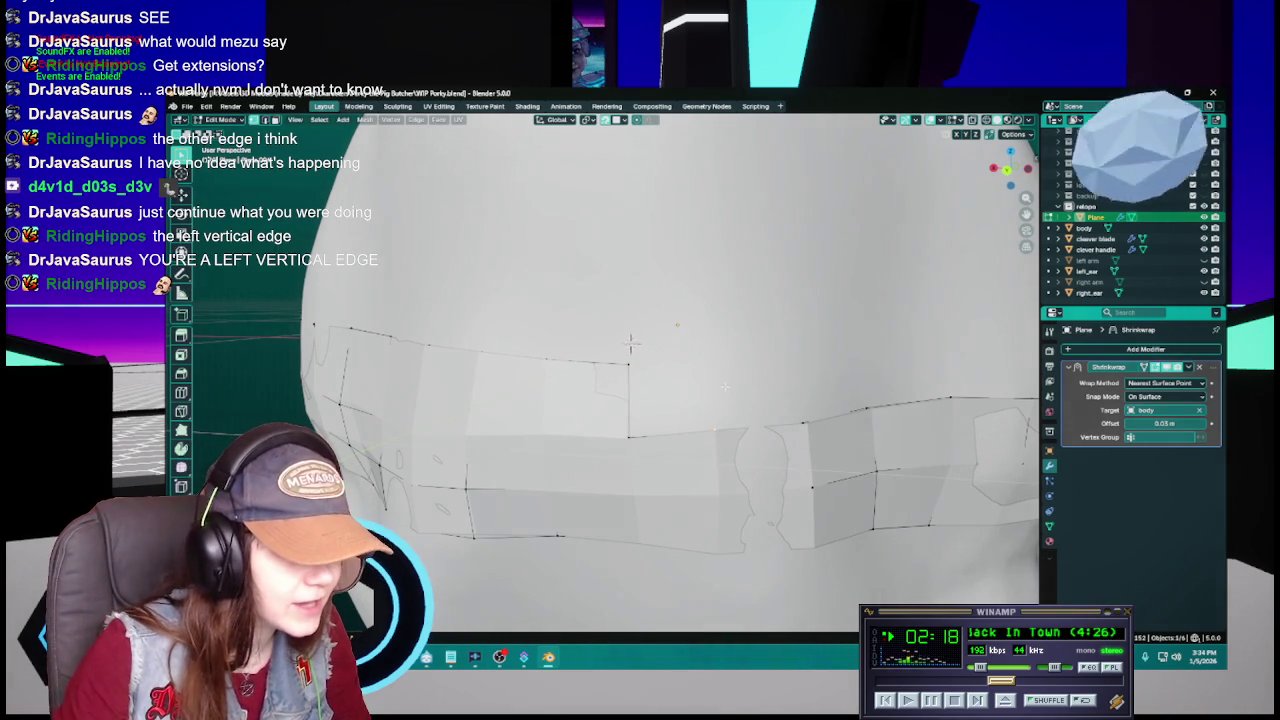
key("ctrl+z")
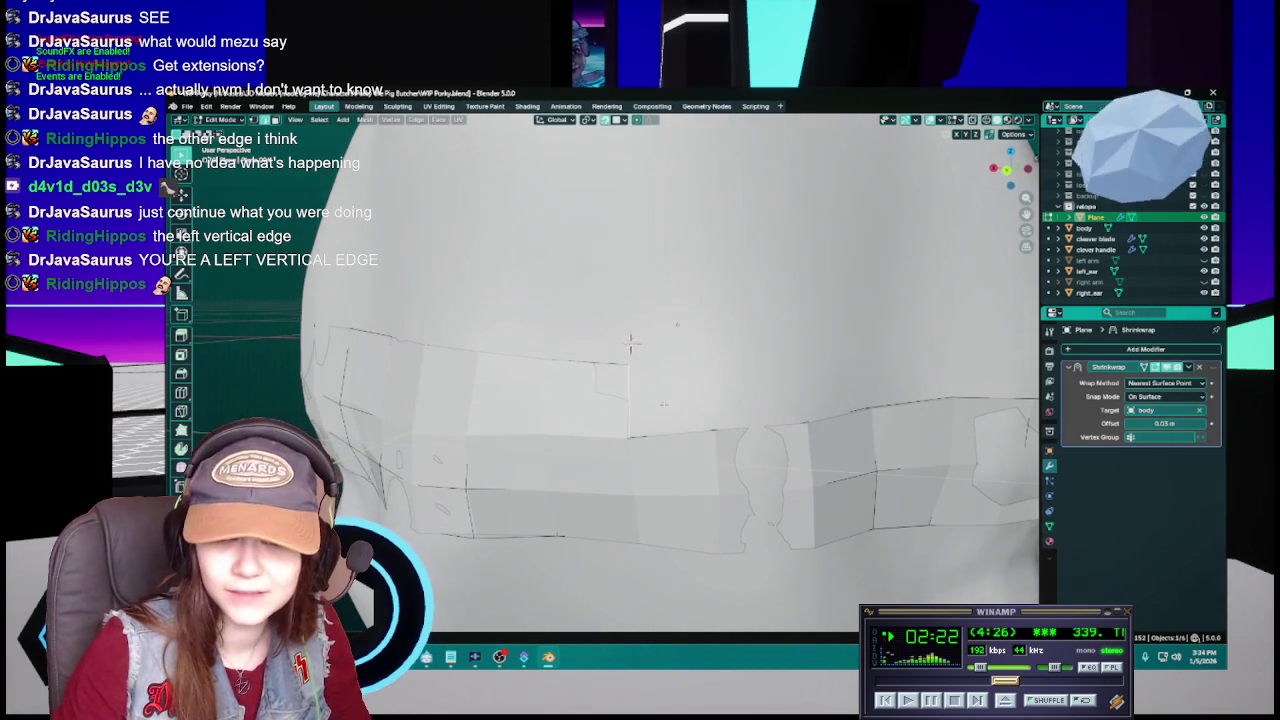
middle_click_drag(630, 345, 634, 337)
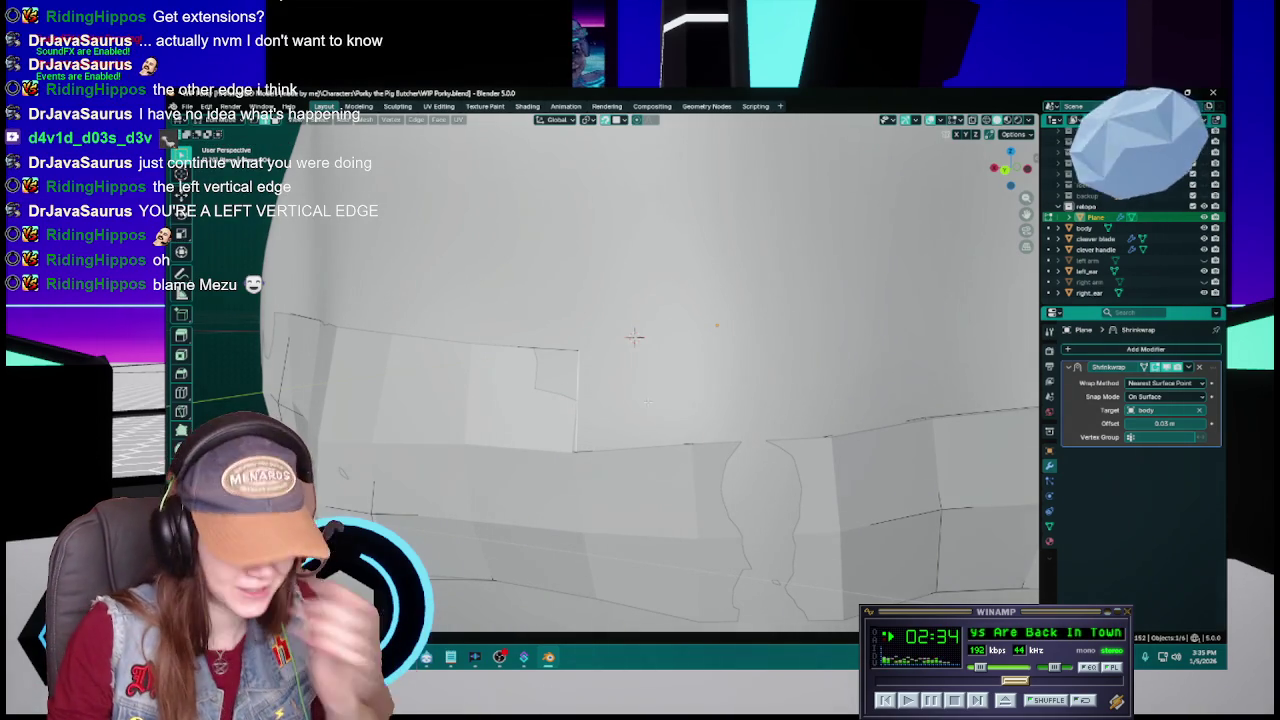
- Select the vertical edge at the strip's end and try an extrusion, then undo it
left_click(634, 337)
middle_click_drag(686, 426, 650, 406)
key("ctrl+s")
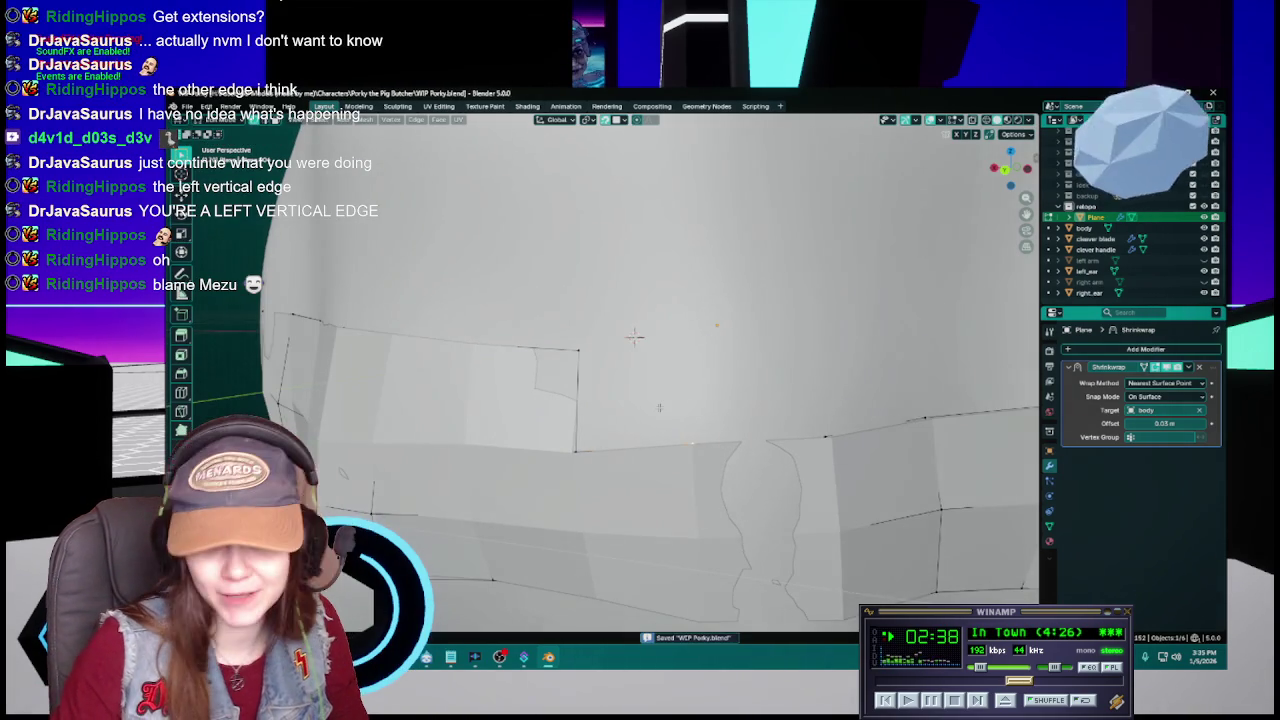
key("Tab")
key("e")
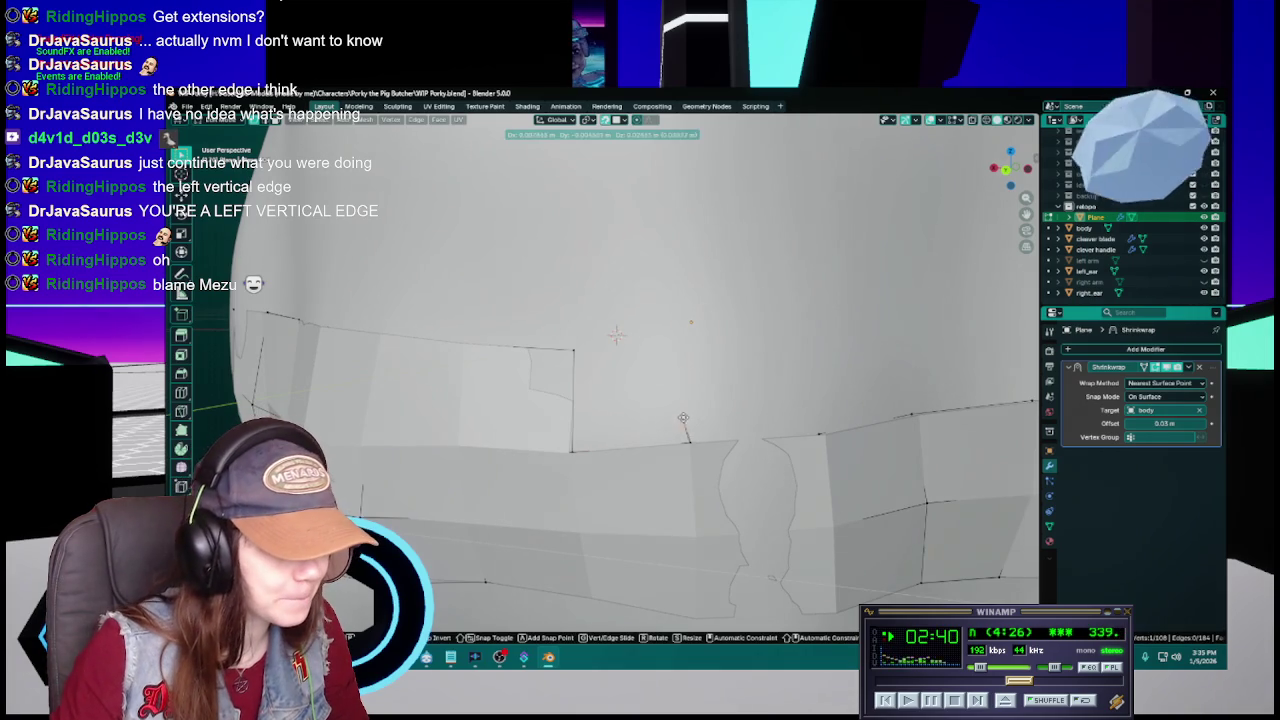
left_click(687, 352)
key("ctrl+s")
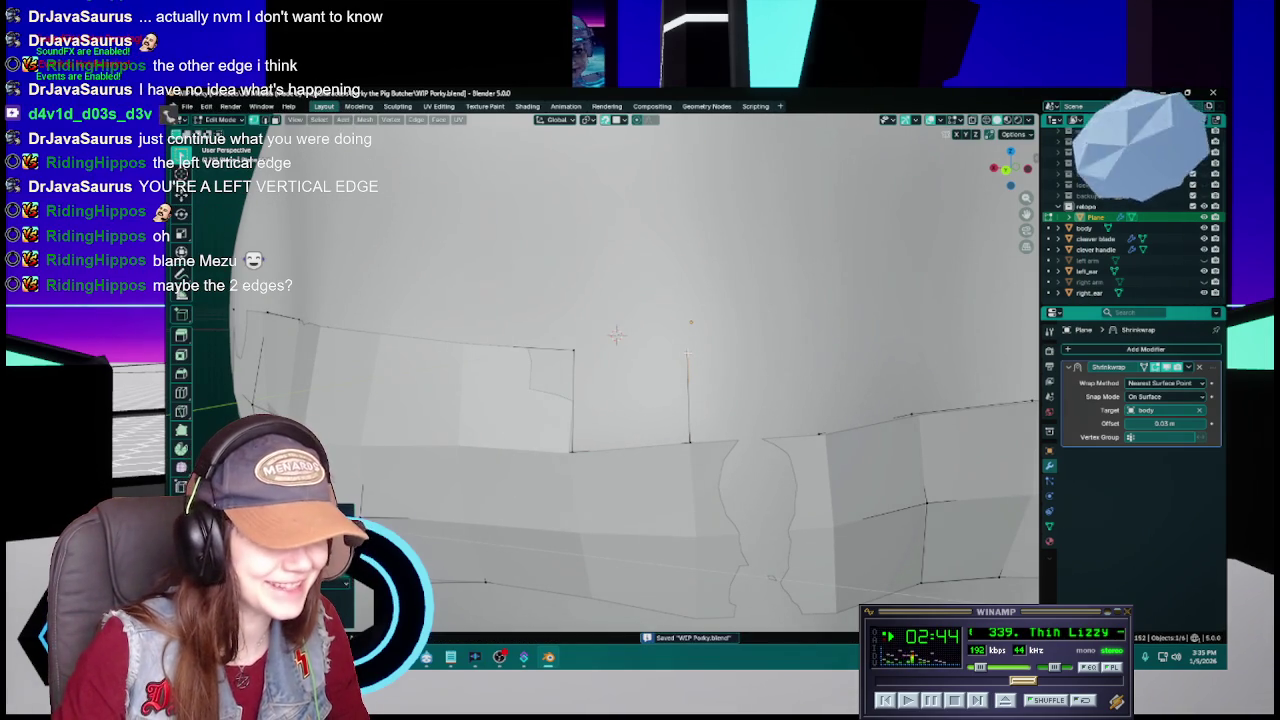
key("ctrl+z")
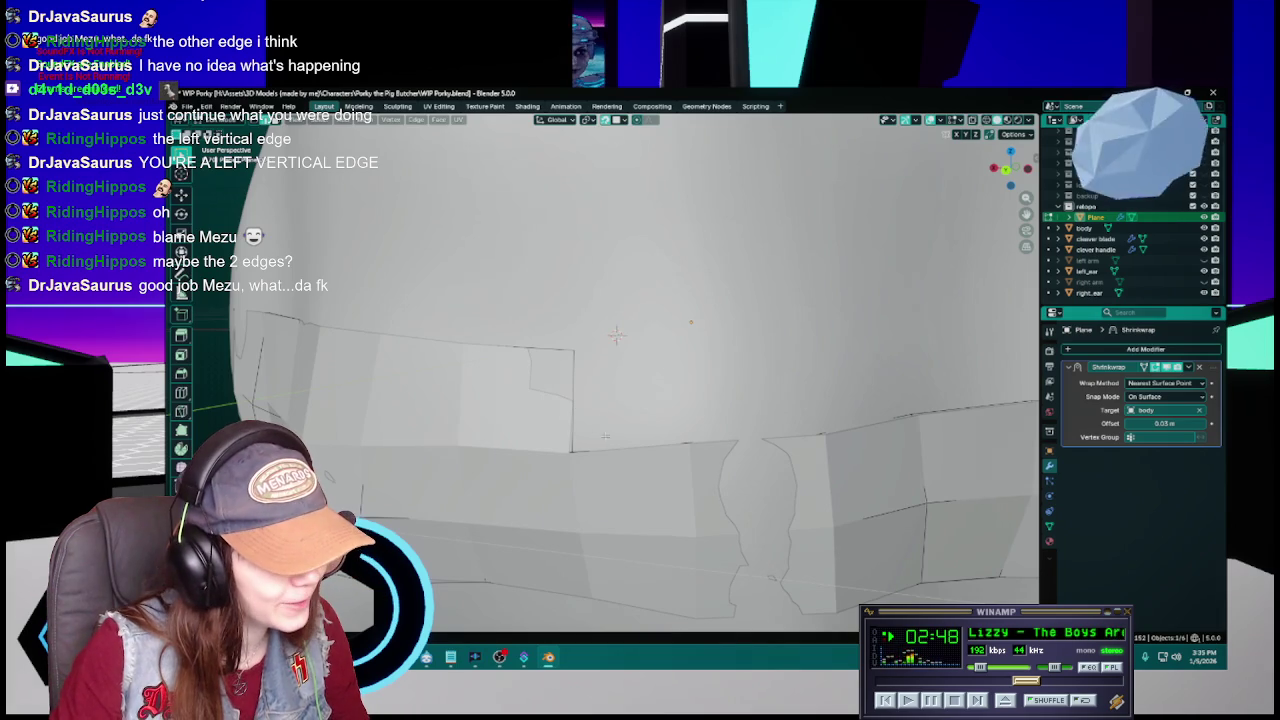
- Extrude a vertex upward into a new edge, fill the gap with a face, and save
key("e")
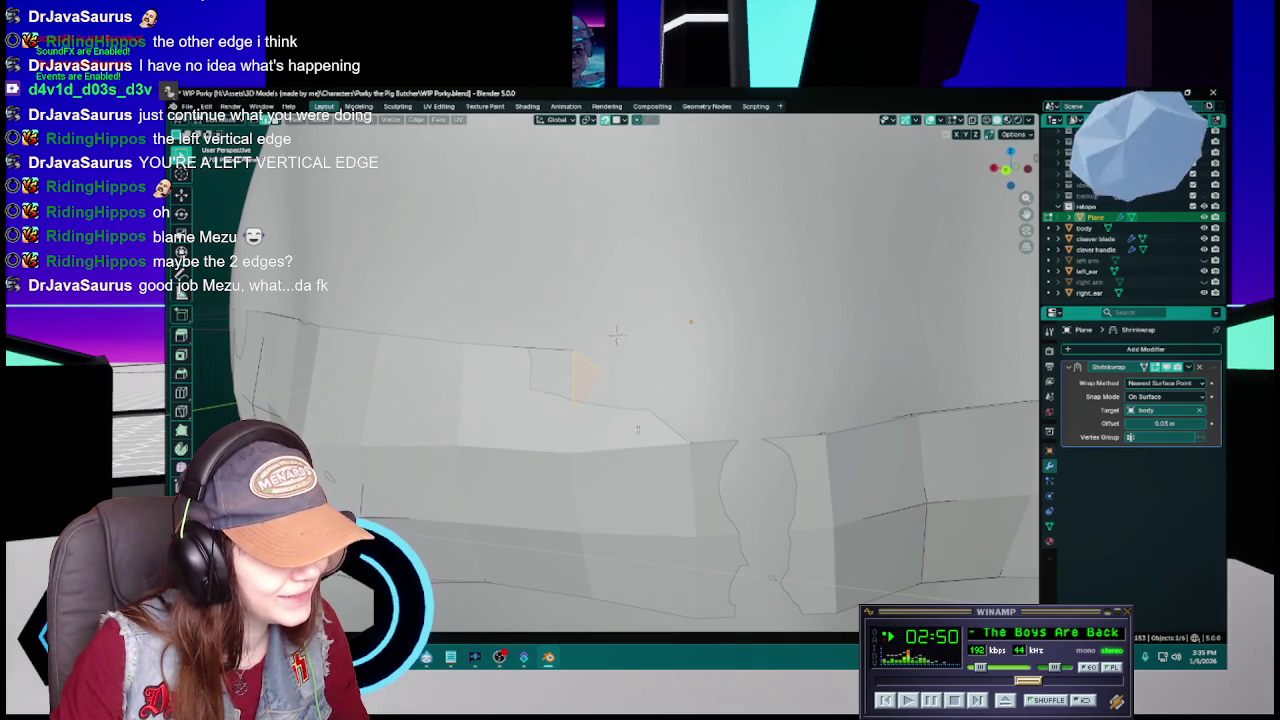
middle_click_drag(637, 428, 621, 424)
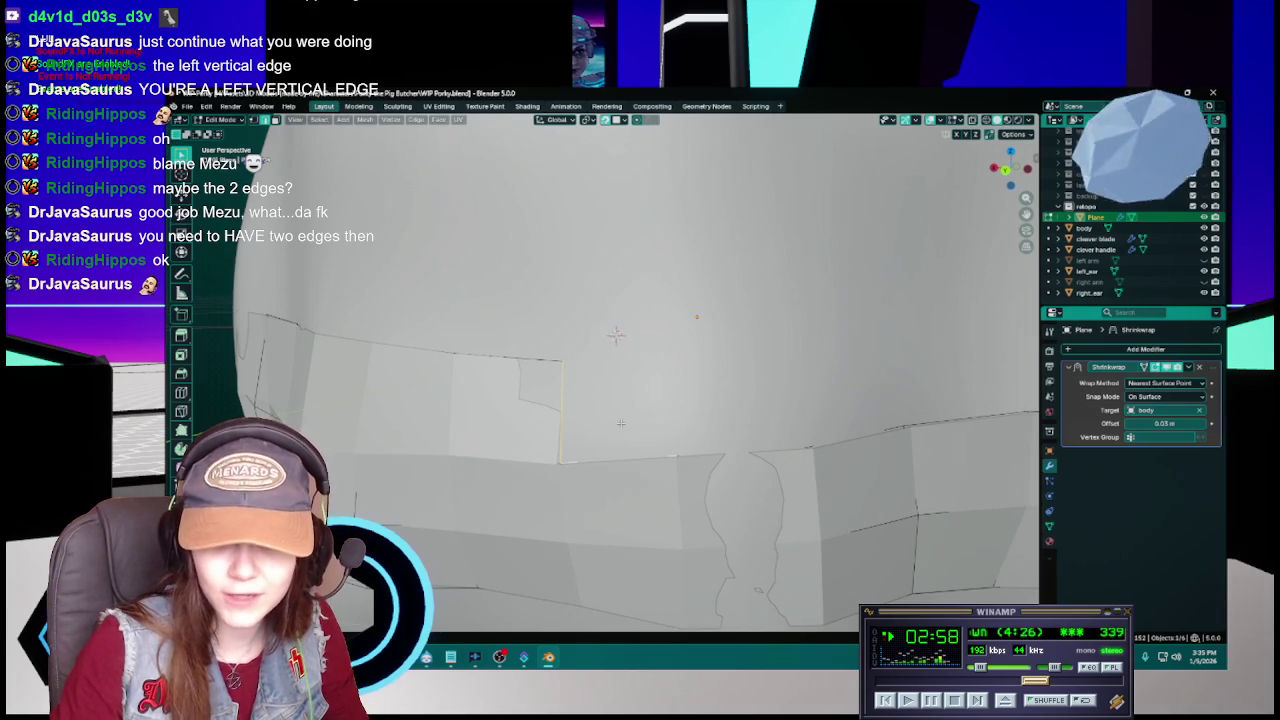
key("e")
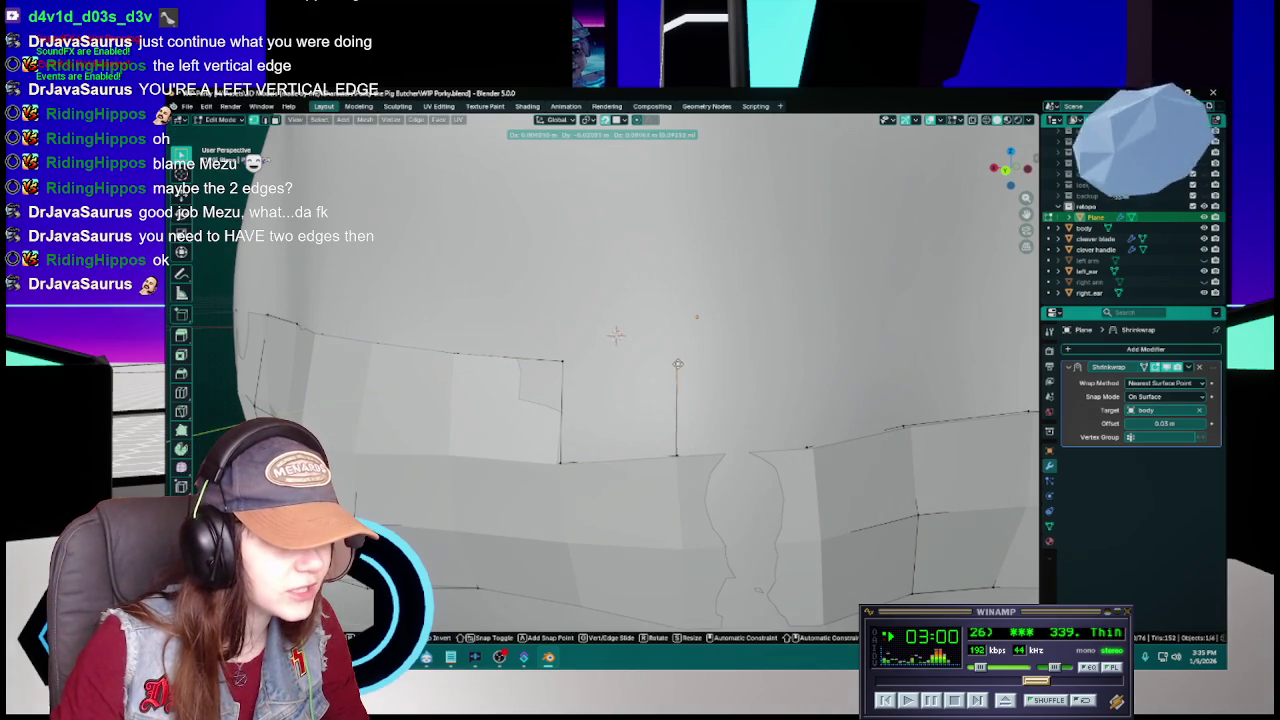
left_click(676, 362)
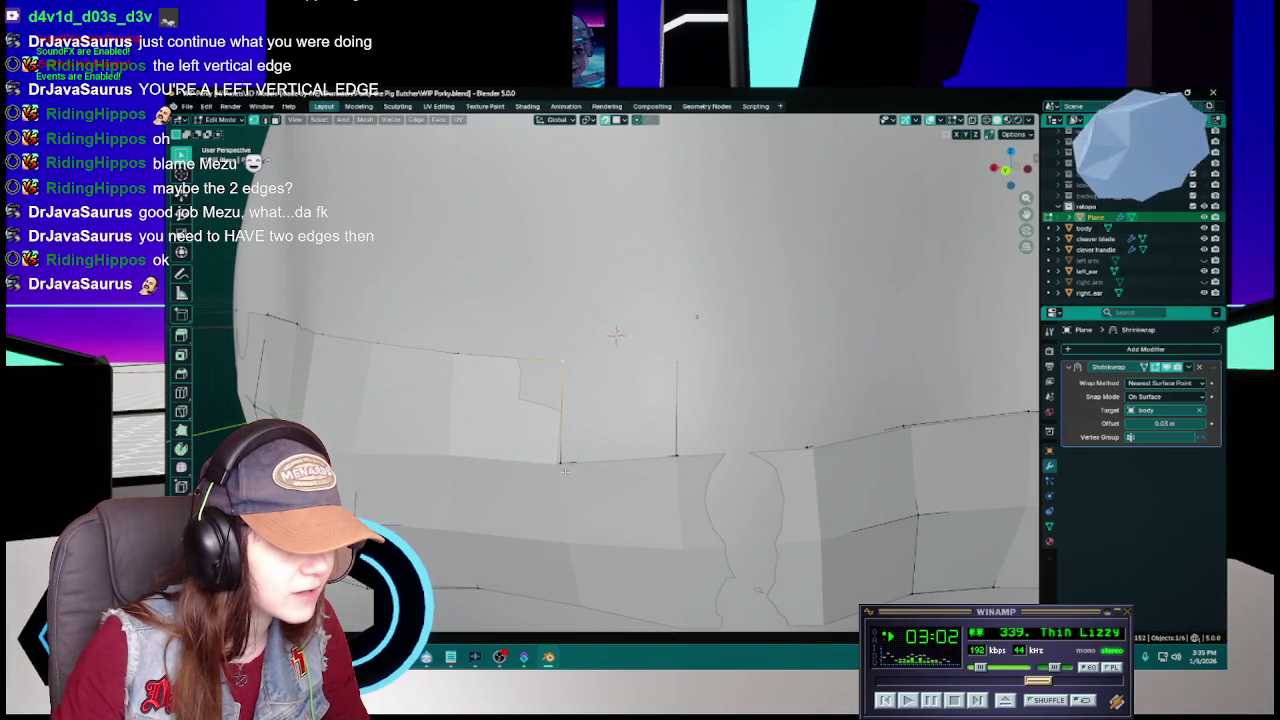
key("f")
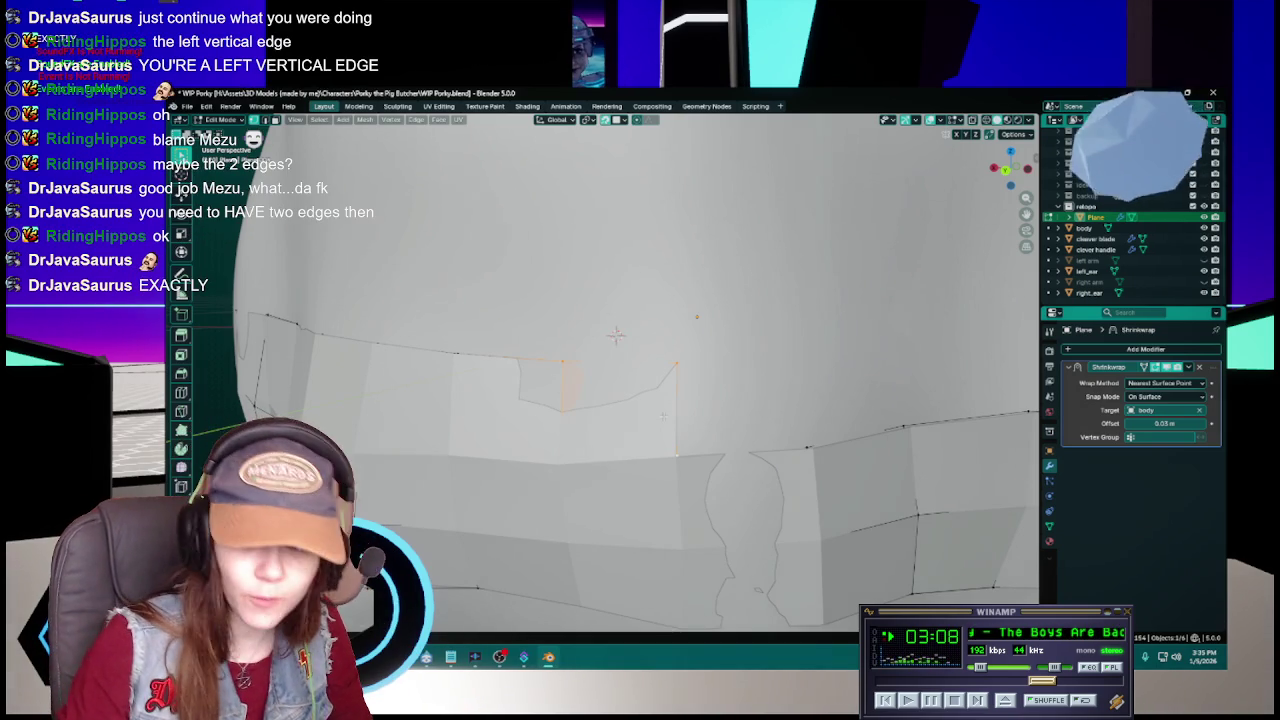
key("ctrl+s")
scroll(595, 372, "up", 1)
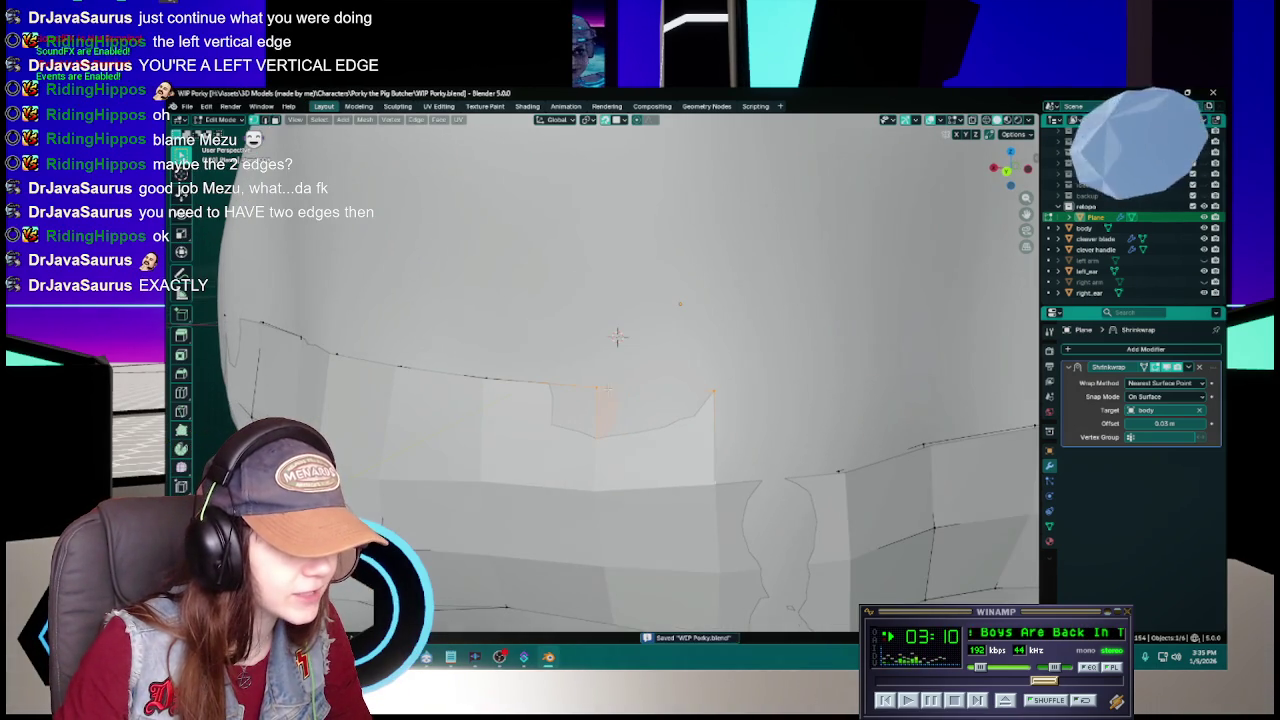
scroll(680, 380, "up", 1)
scroll(746, 386, "up", 1)
scroll(746, 386, "up", 1)
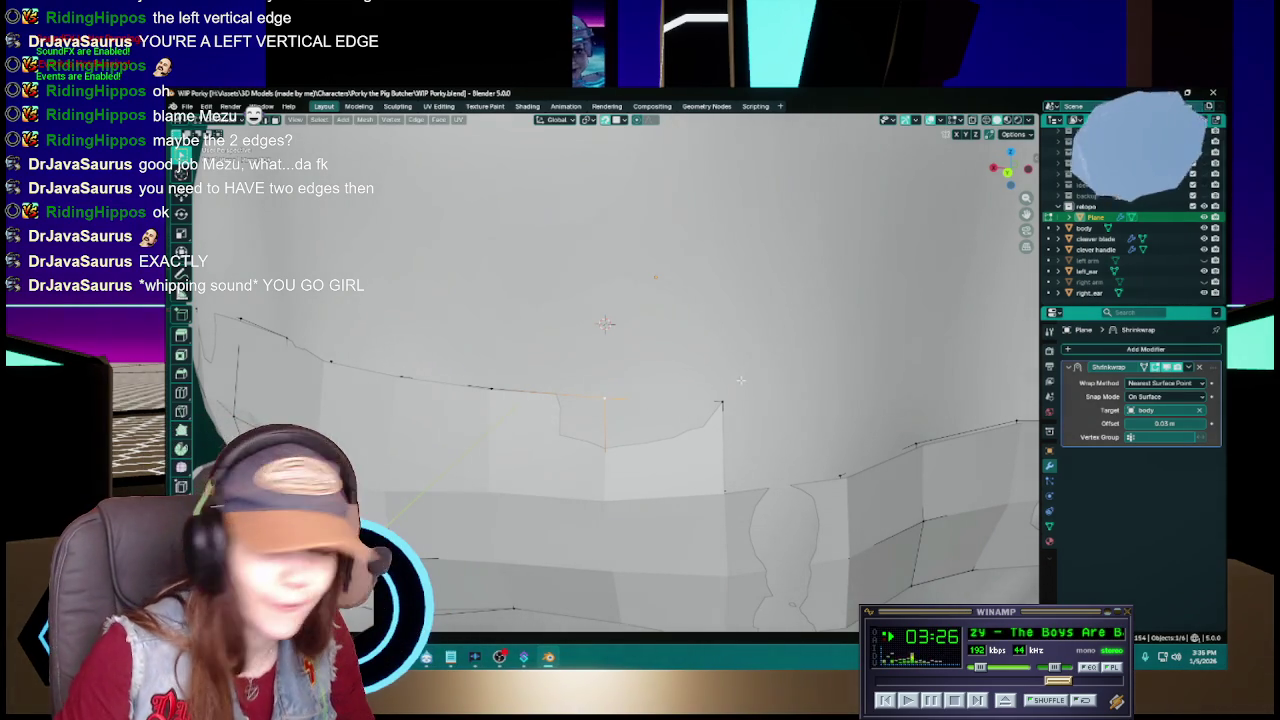
- Drop the upper-edge vertex at a new spot on the body and save WIP Porky.blend
key("ctrl+s")
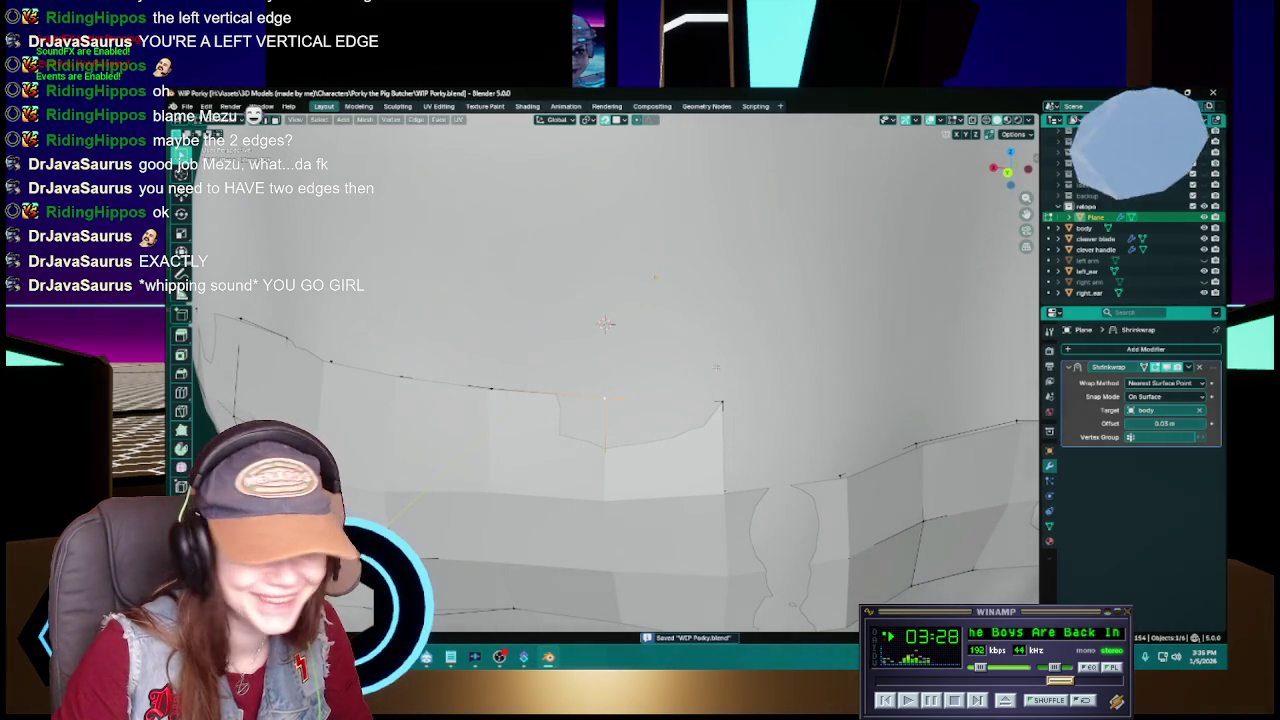
key("g")
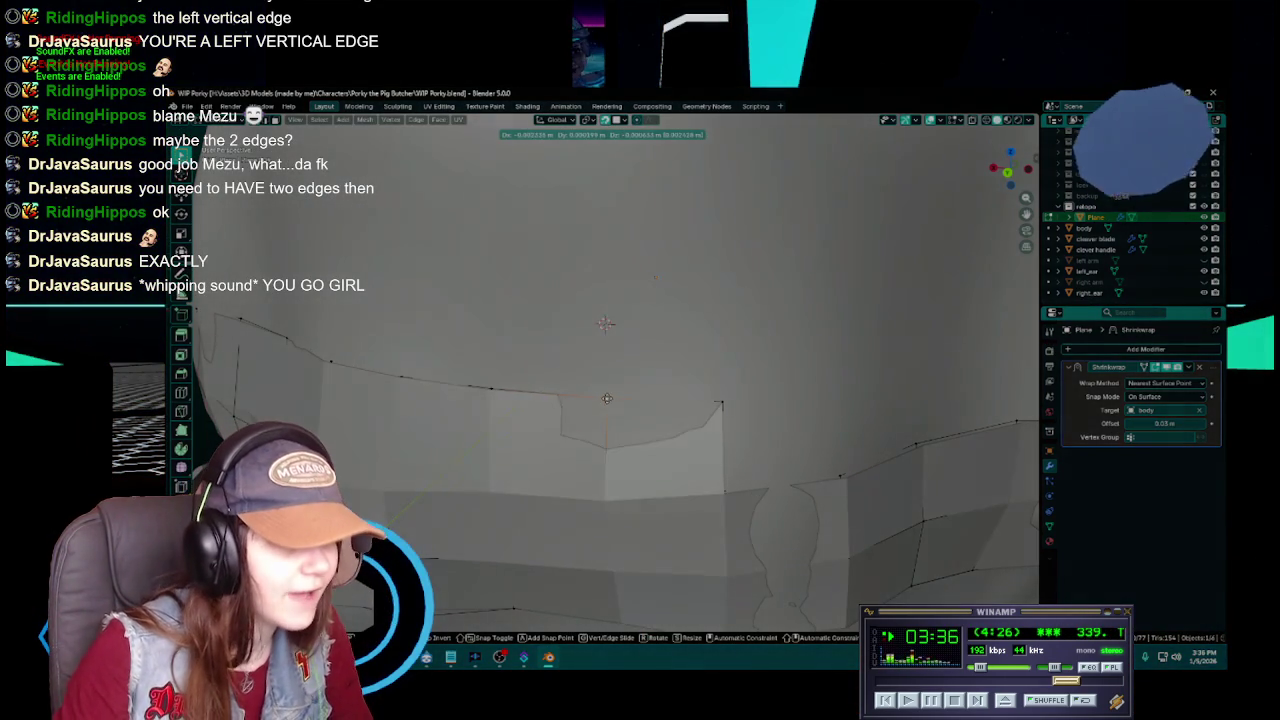
left_click(607, 397)
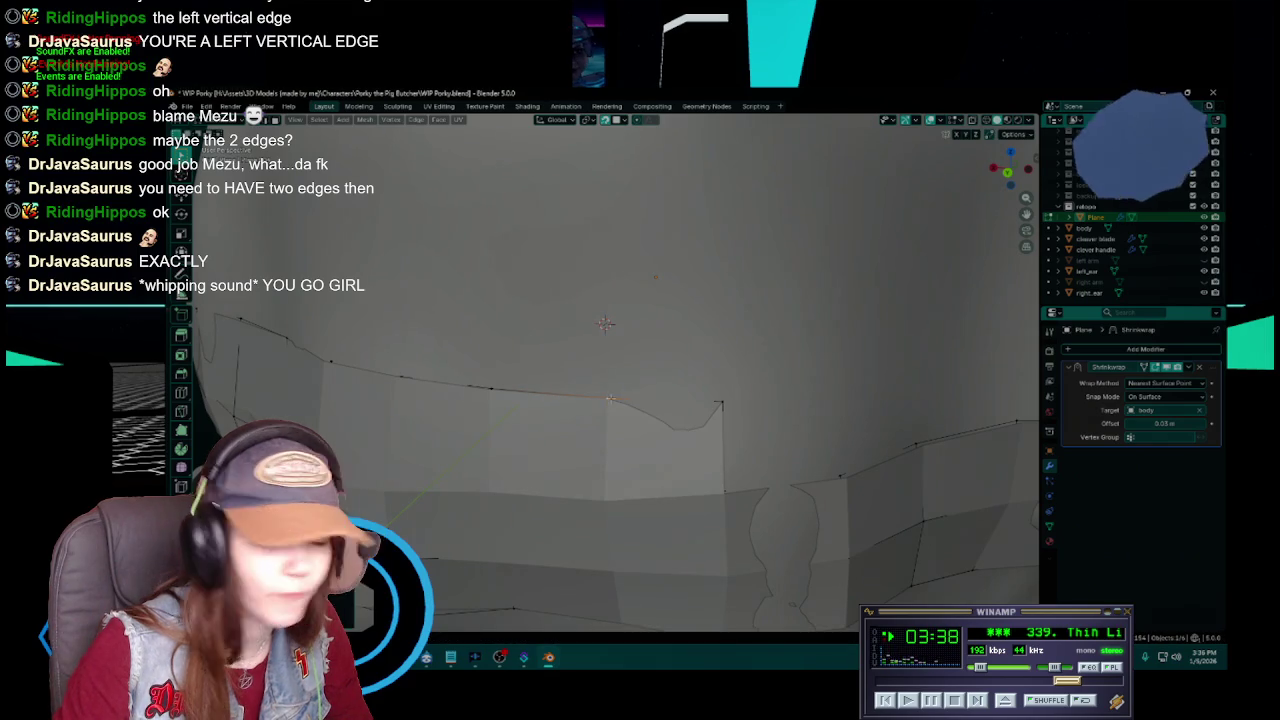
key("ctrl+s")
middle_click_drag(721, 400, 703, 392, "shift")
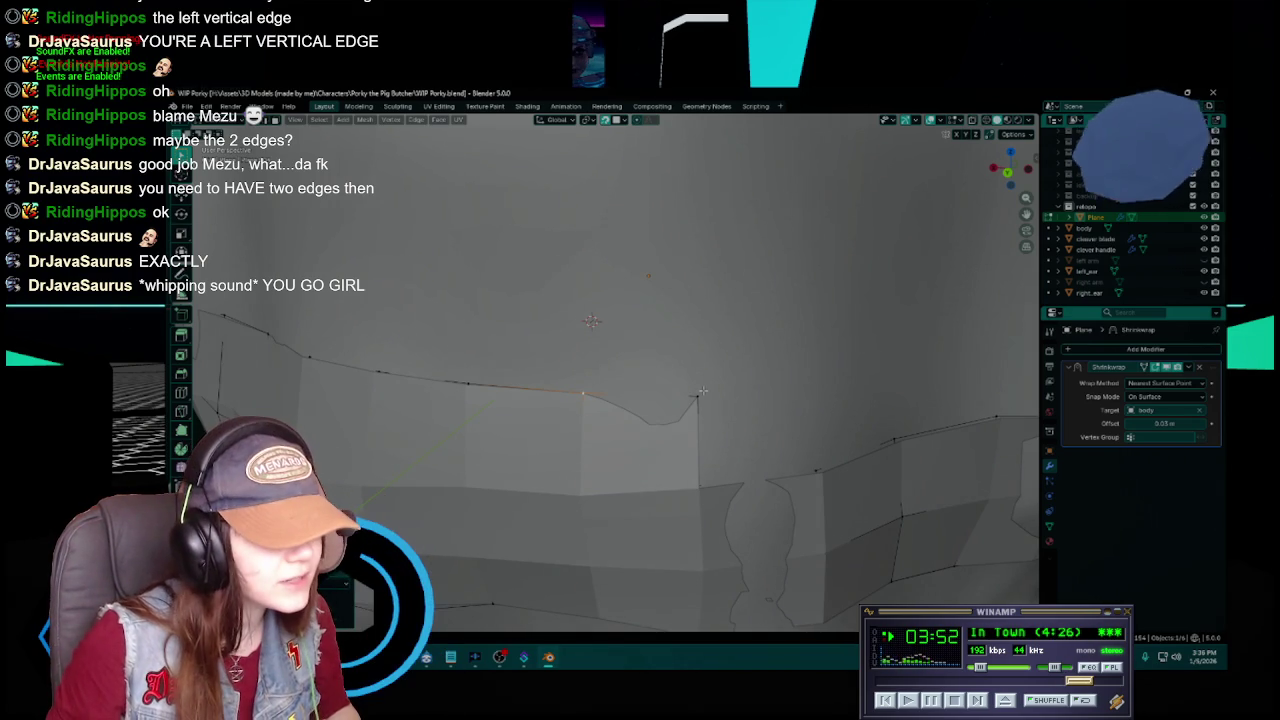
scroll(697, 394, "down", 3)
key("ctrl+s")
middle_click_drag(697, 394, 730, 388)
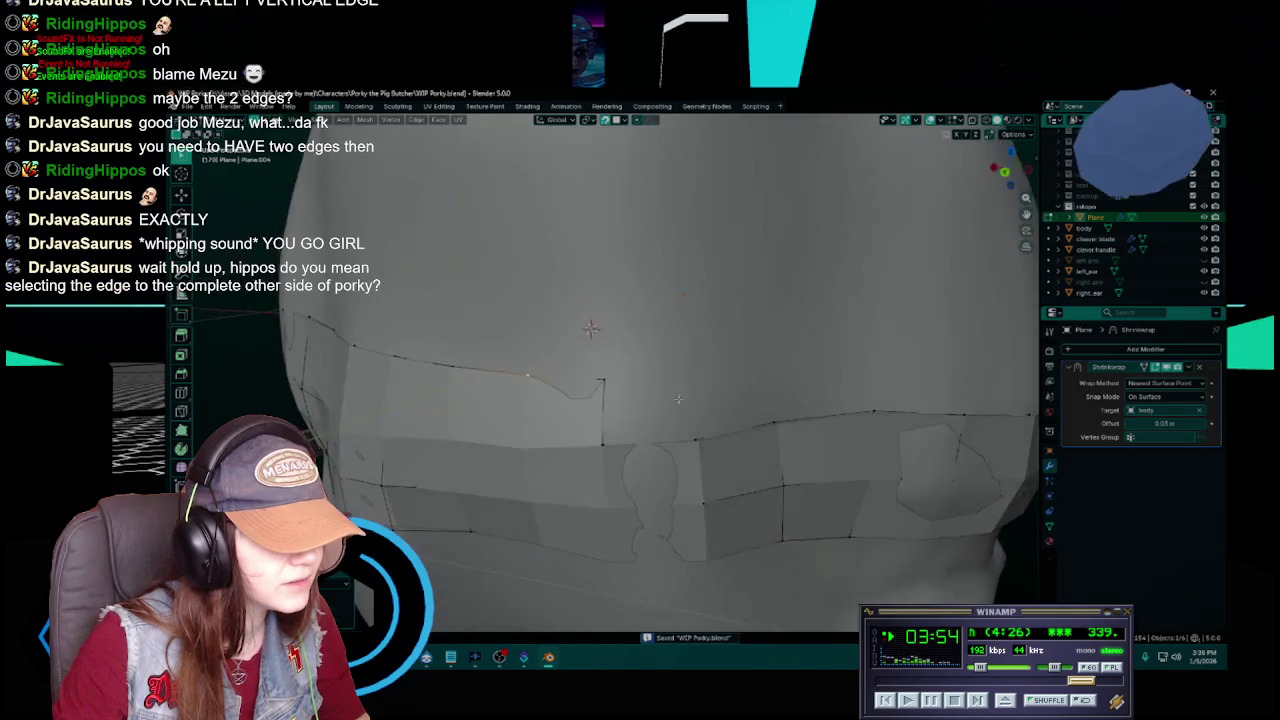
- Orbit and zoom to view the band from a new angle, then save
scroll(730, 388, "down", 3)
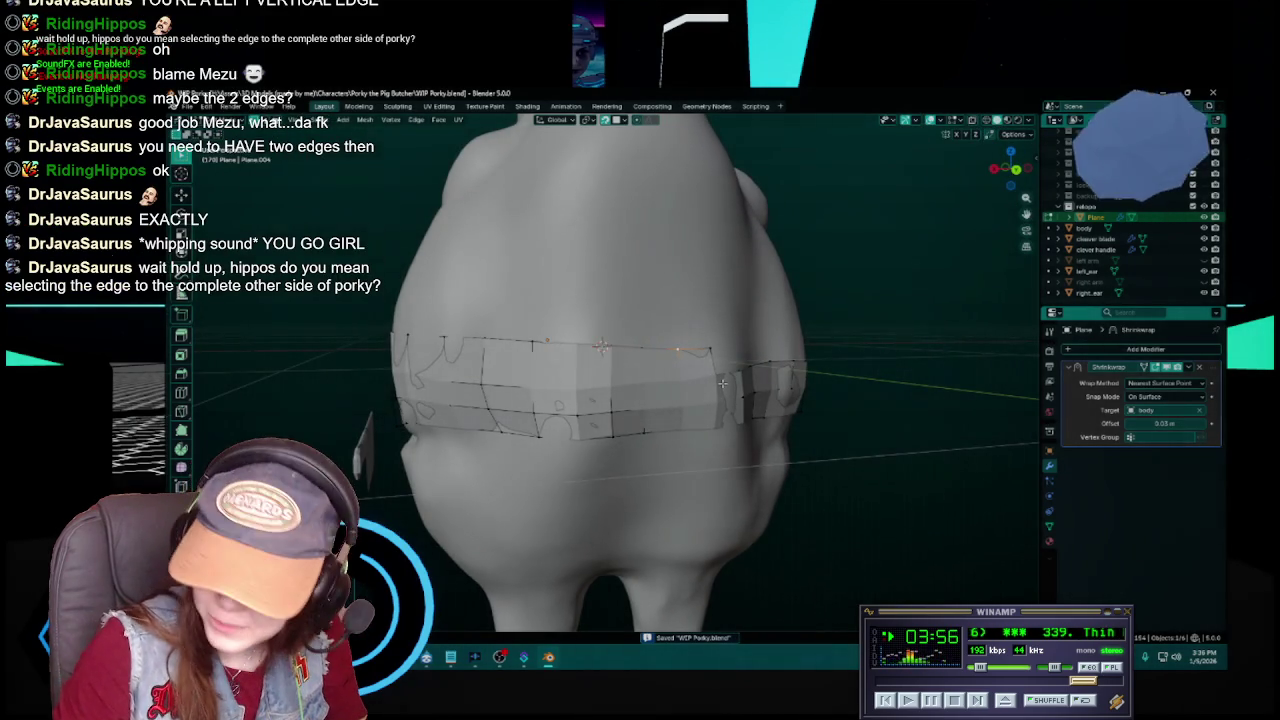
mouse_move(722, 383)
middle_mouse_down()
mouse_move(640, 392)
mouse_move(716, 394)
mouse_move(652, 394)
middle_mouse_up()
scroll(634, 394, "up", 4)
scroll(716, 394, "down", 3)
scroll(716, 394, "up", 3)
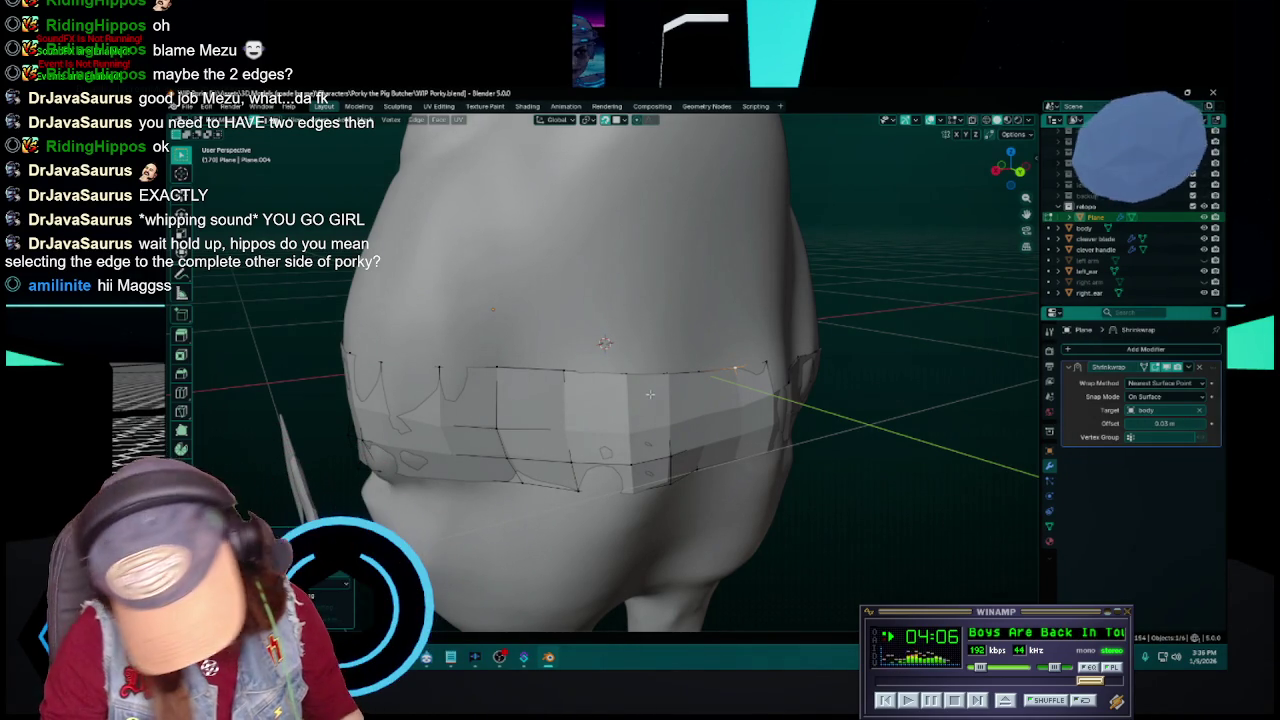
middle_click_drag(649, 395, 649, 409)
key("ctrl+s")
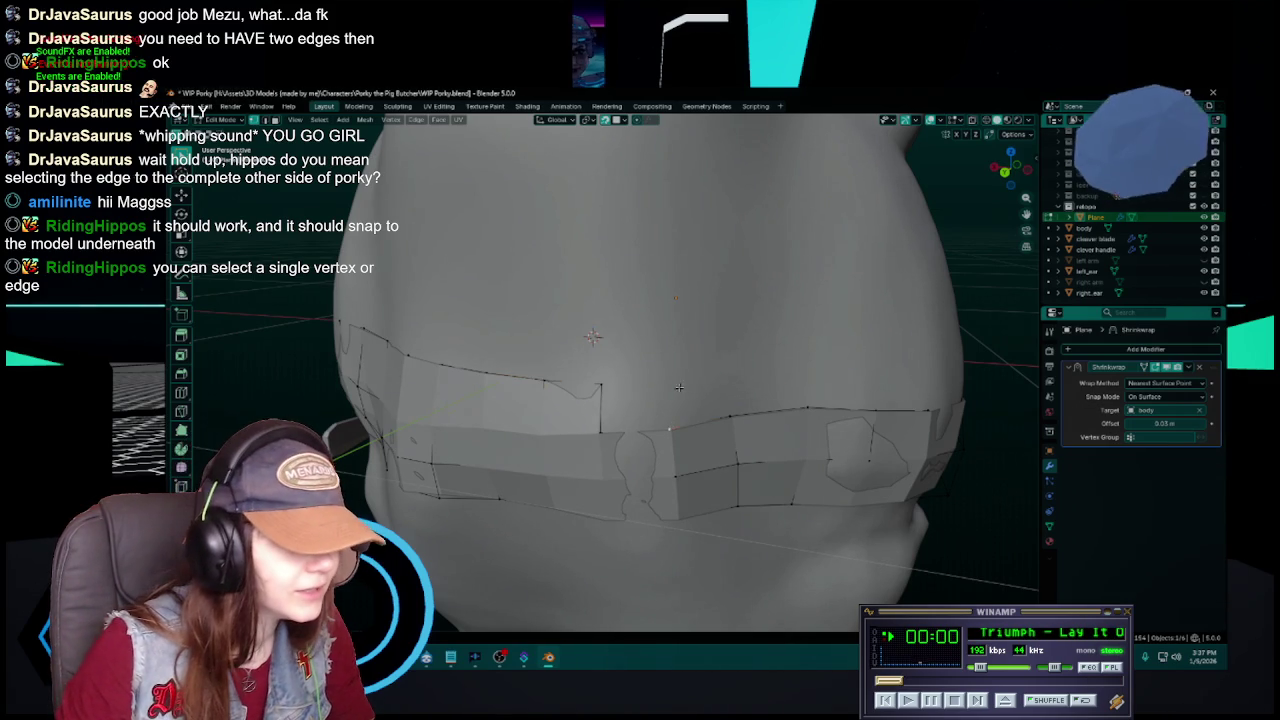
- Move a strip vertex twice so it hugs the belly, then grab another vertex
key("g")
left_click(678, 408)
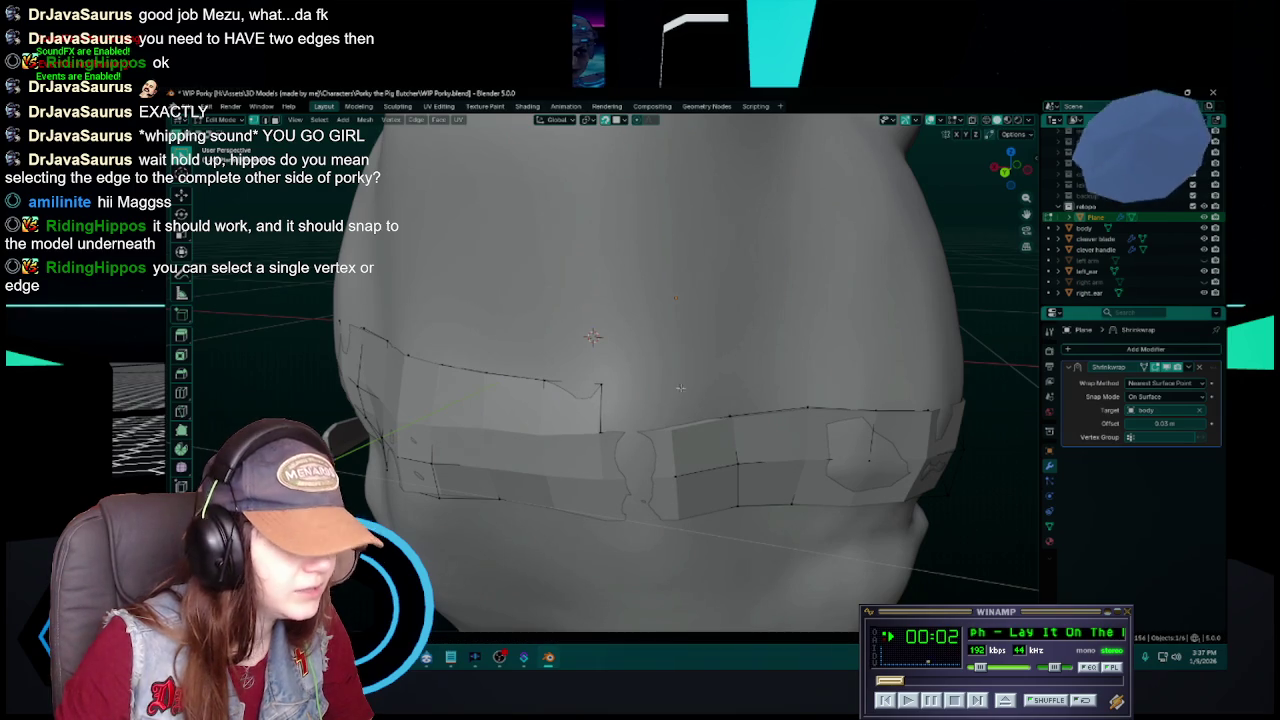
key("g")
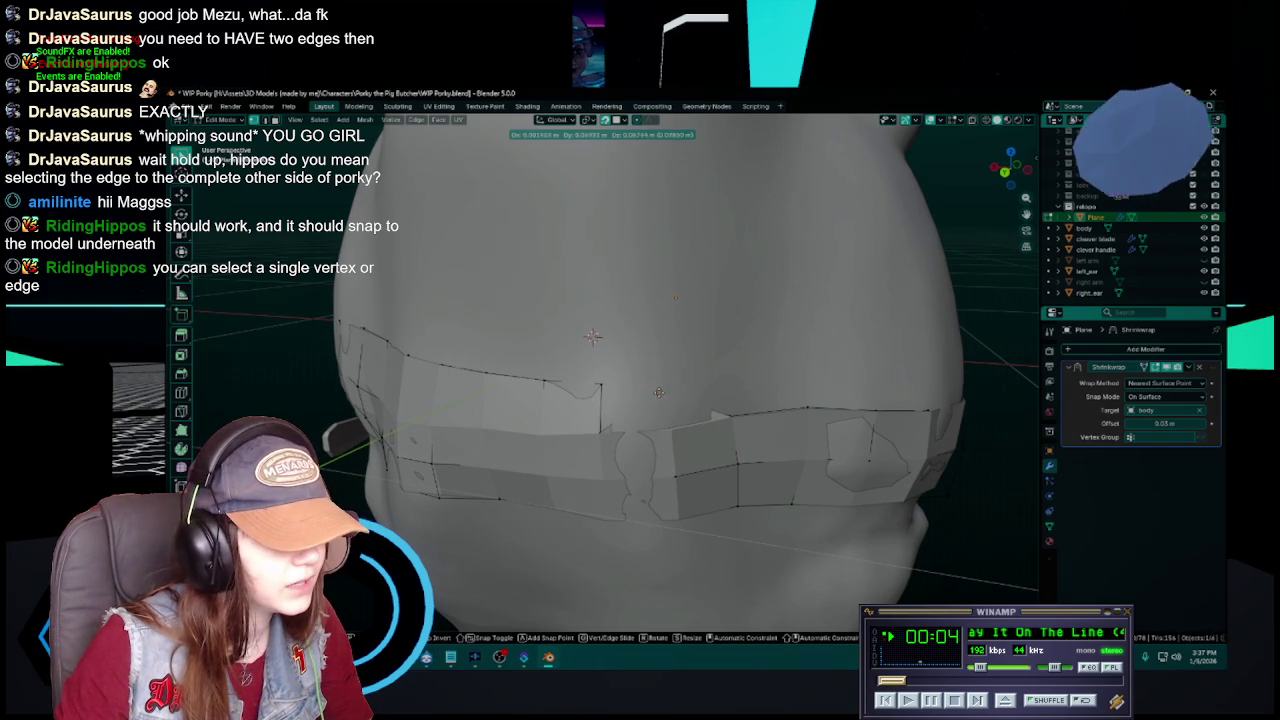
left_click(601, 386)
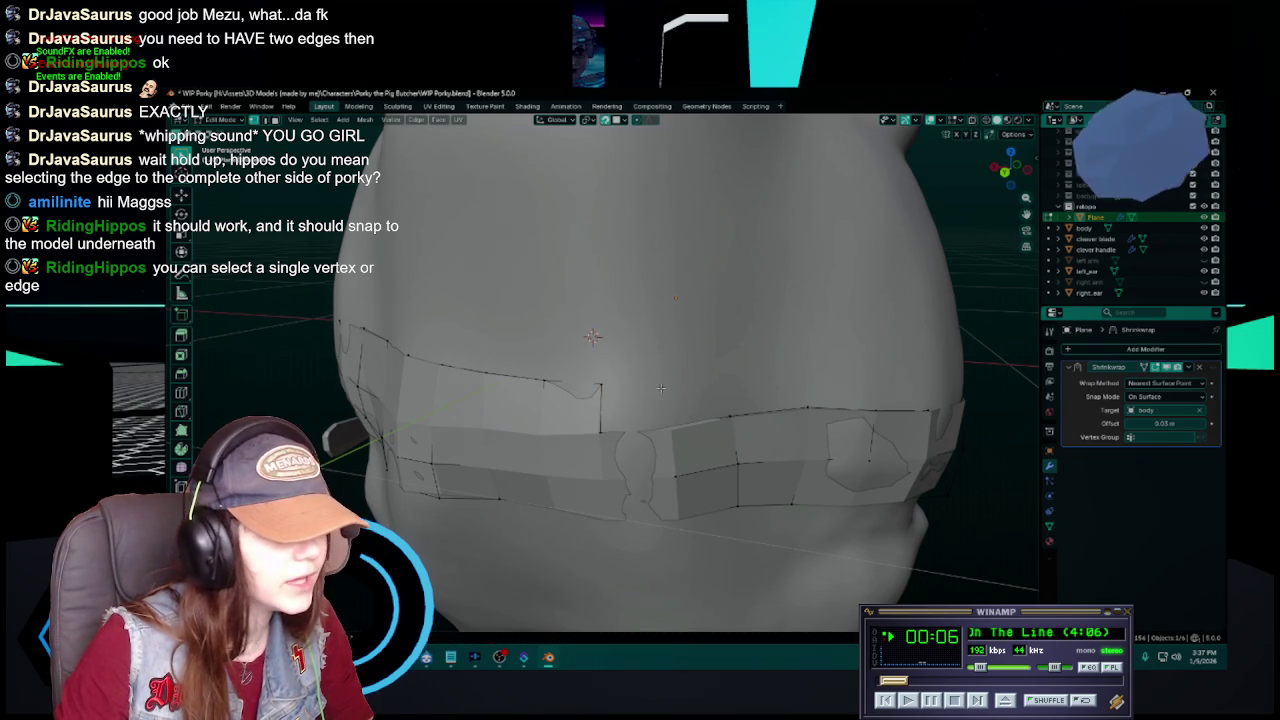
scroll(660, 388, "up", 3)
middle_click_drag(698, 418, 681, 405)
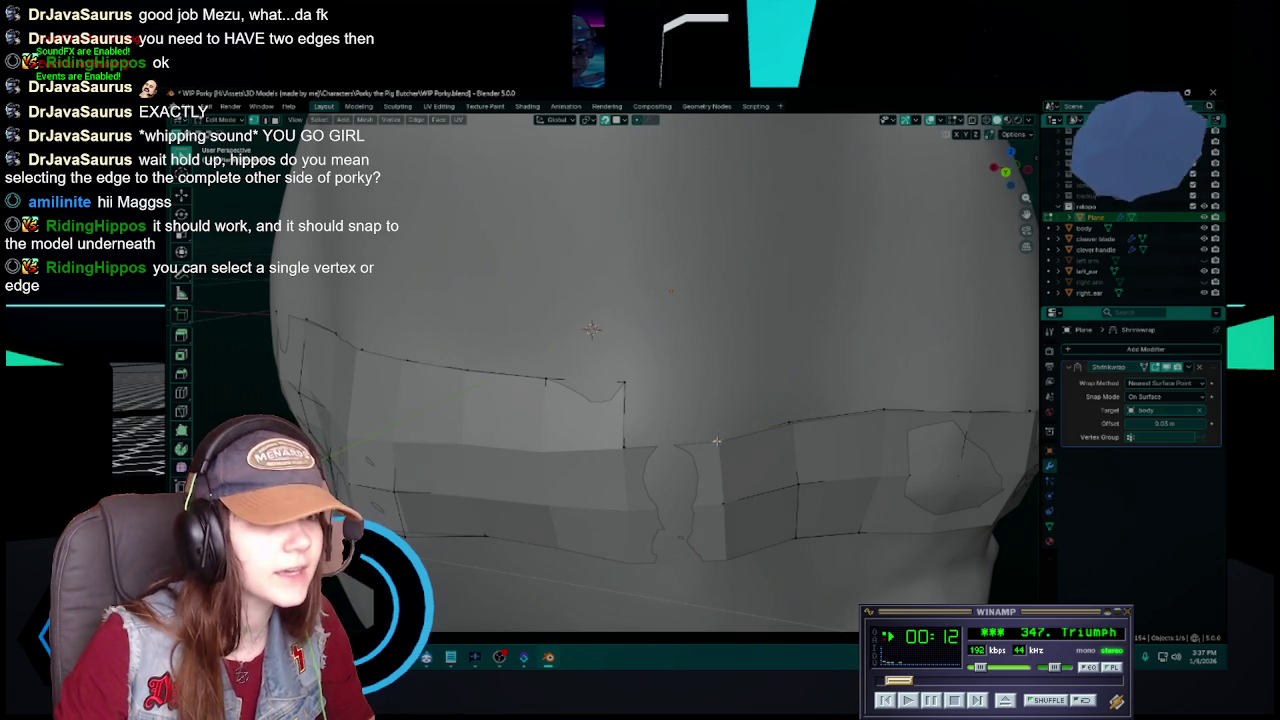
key("g")
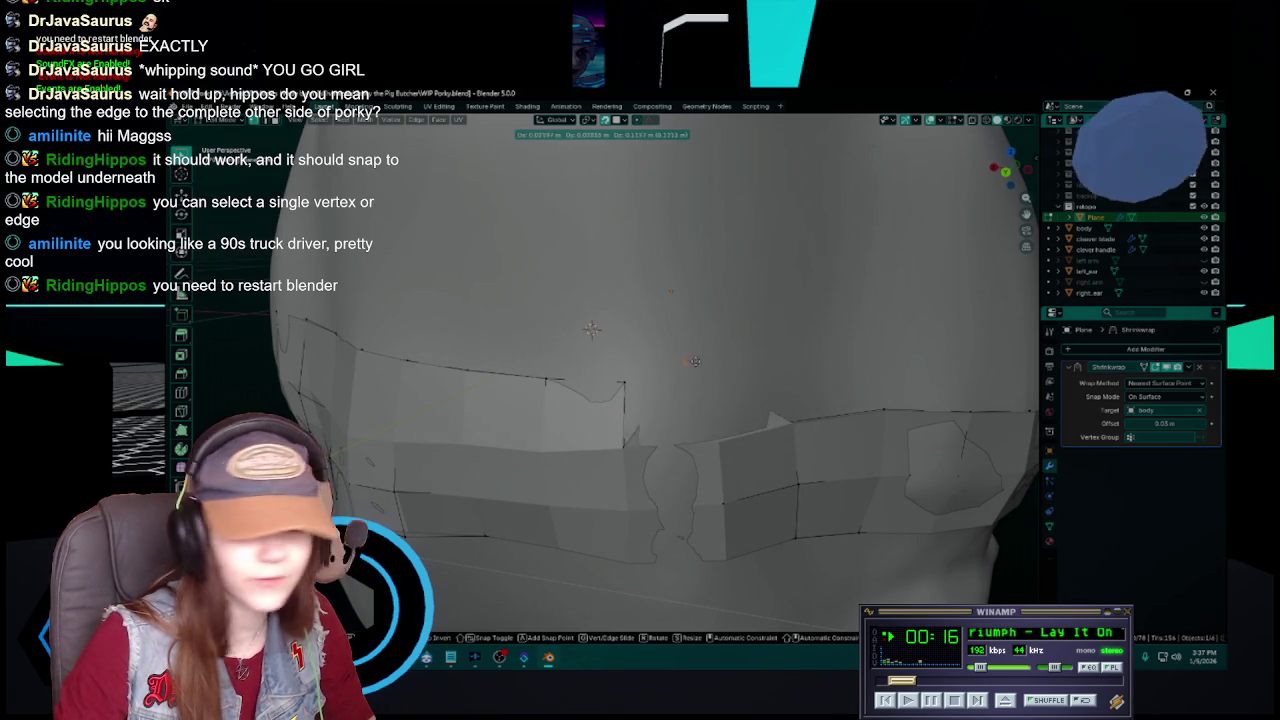
- Cancel the pending vertex move, save WIP Porky.blend, and close Blender
right_click(711, 368)
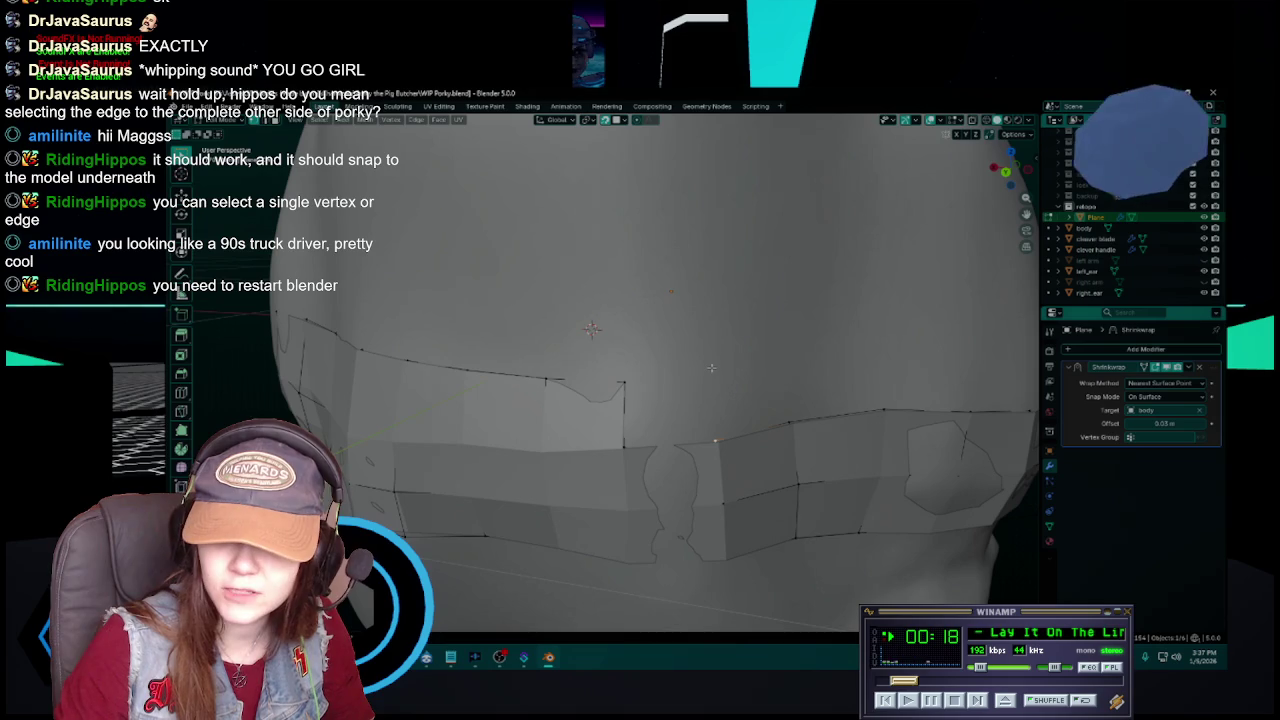
key("ctrl+s")
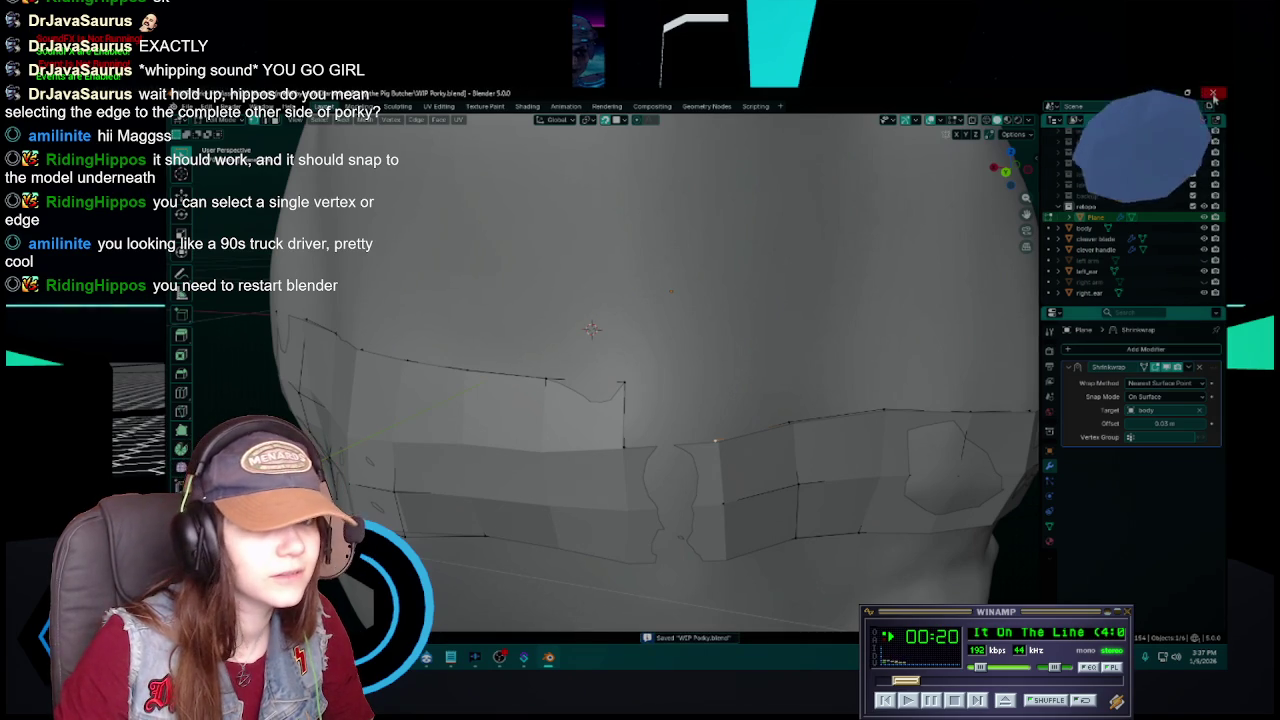
left_click(1213, 94)
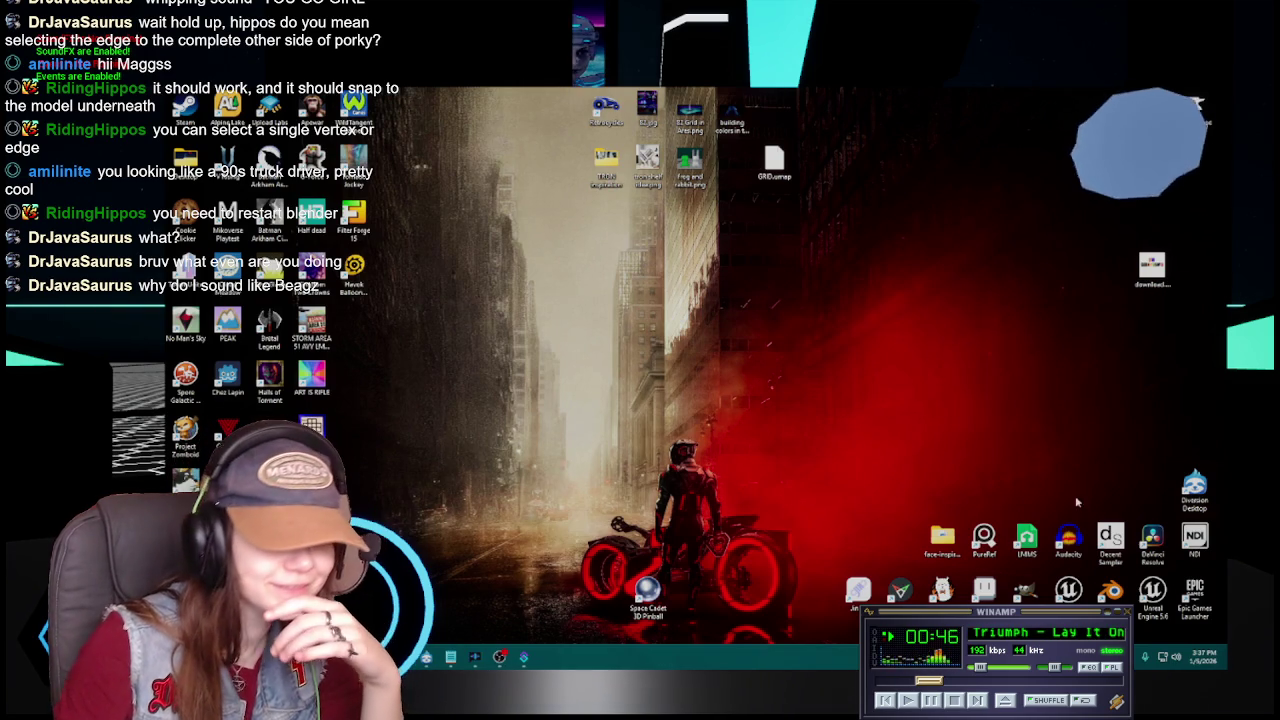
- Relaunch Blender from the desktop icon and reopen WIP Porky.blend from Recent Files
double_click(1125, 597)
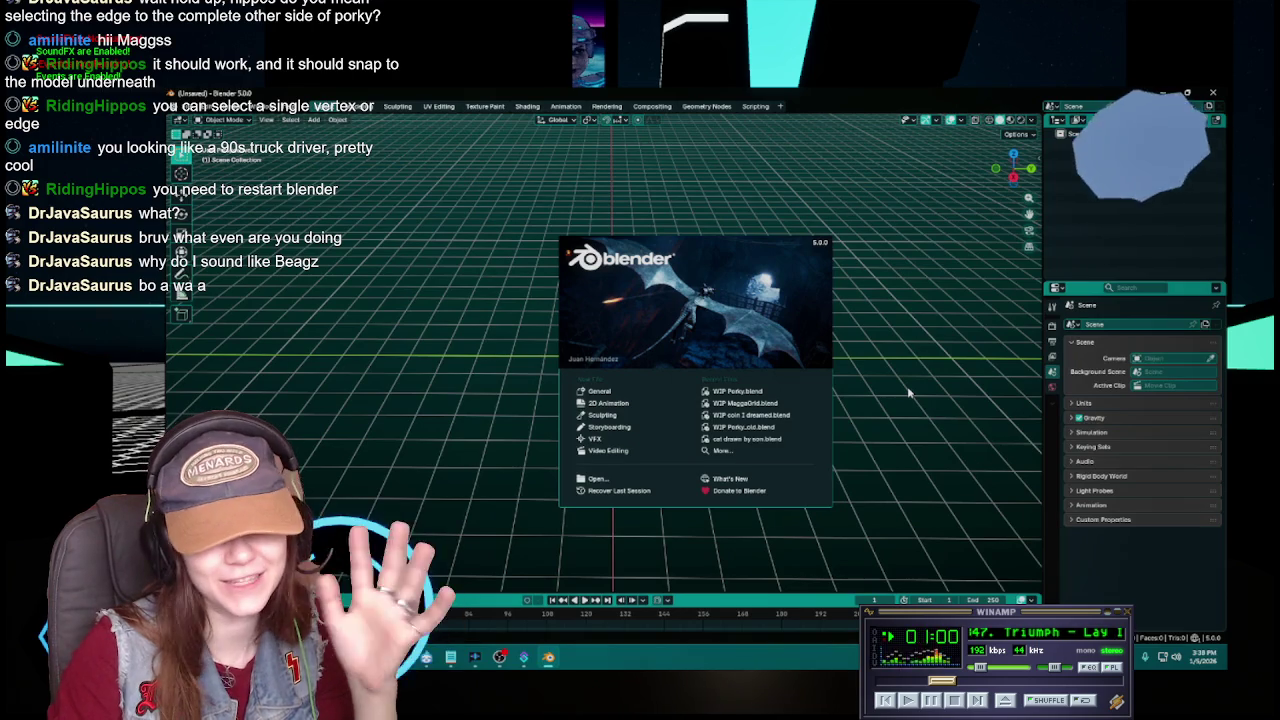
left_click(749, 392)
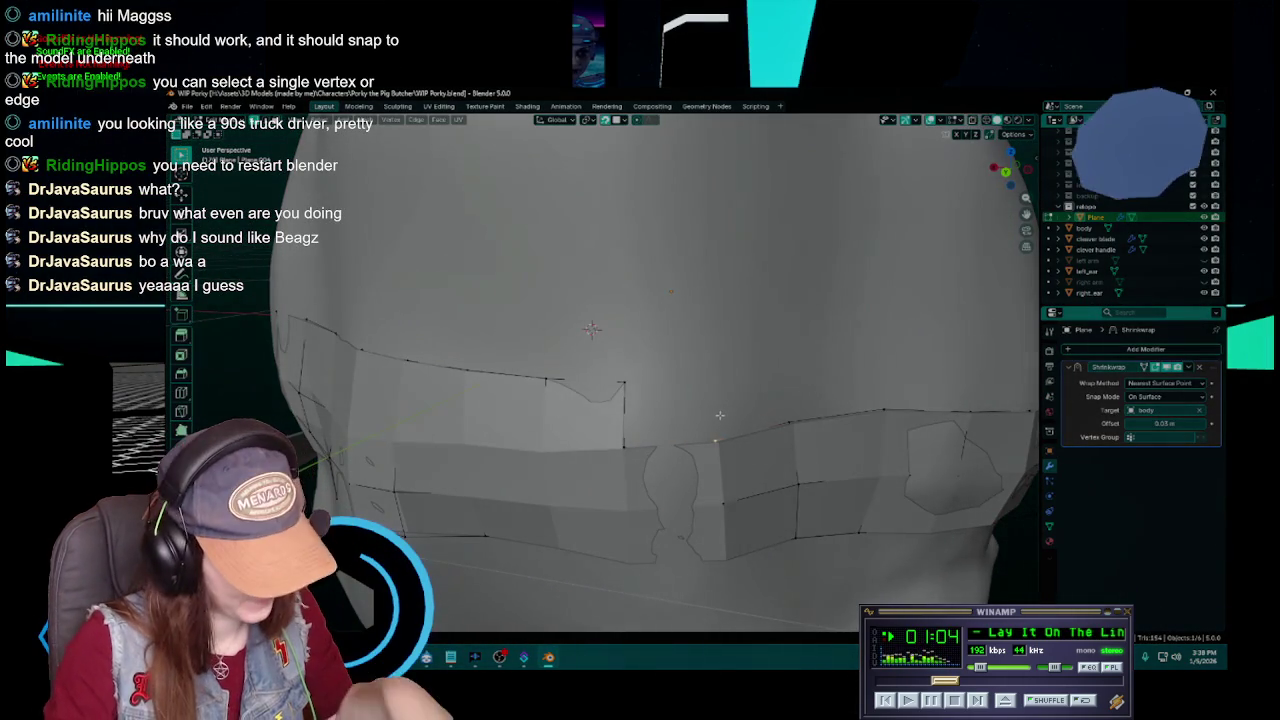
- Cancel a stray vertex move, look over the torso strip, and save WIP Porky.blend
key("g")
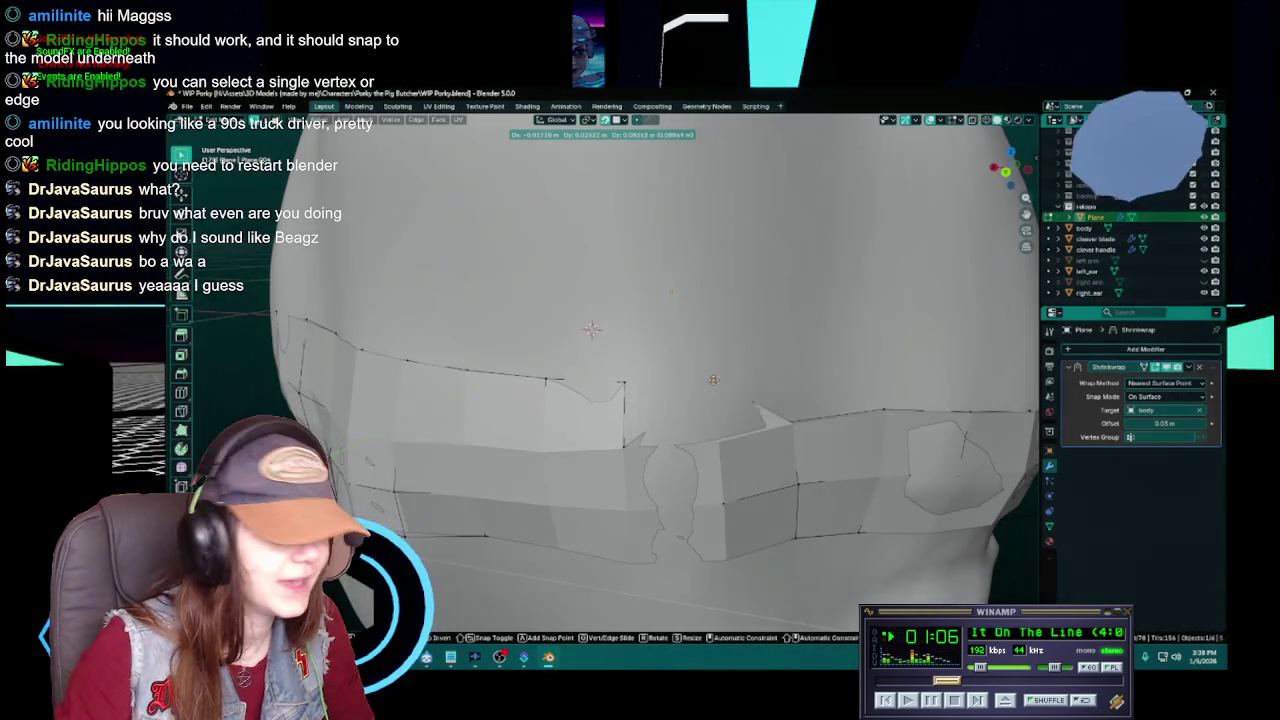
key("Escape")
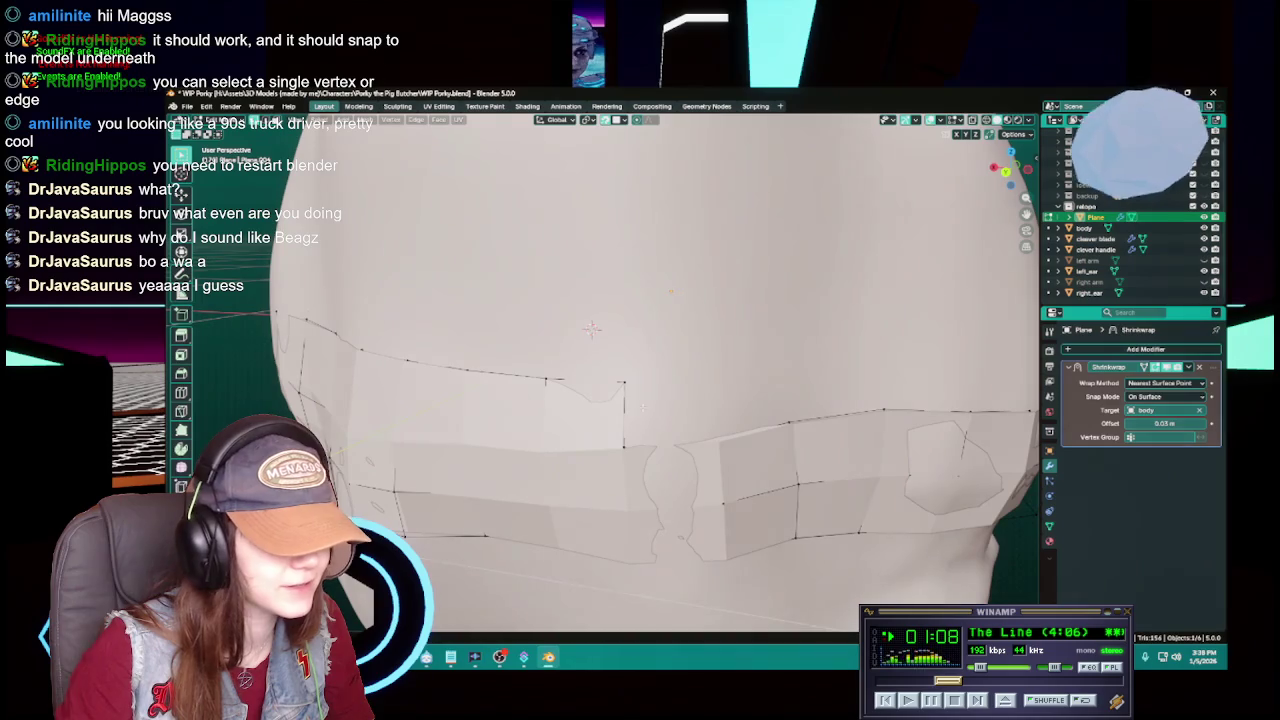
middle_click_drag(591, 328, 589, 336)
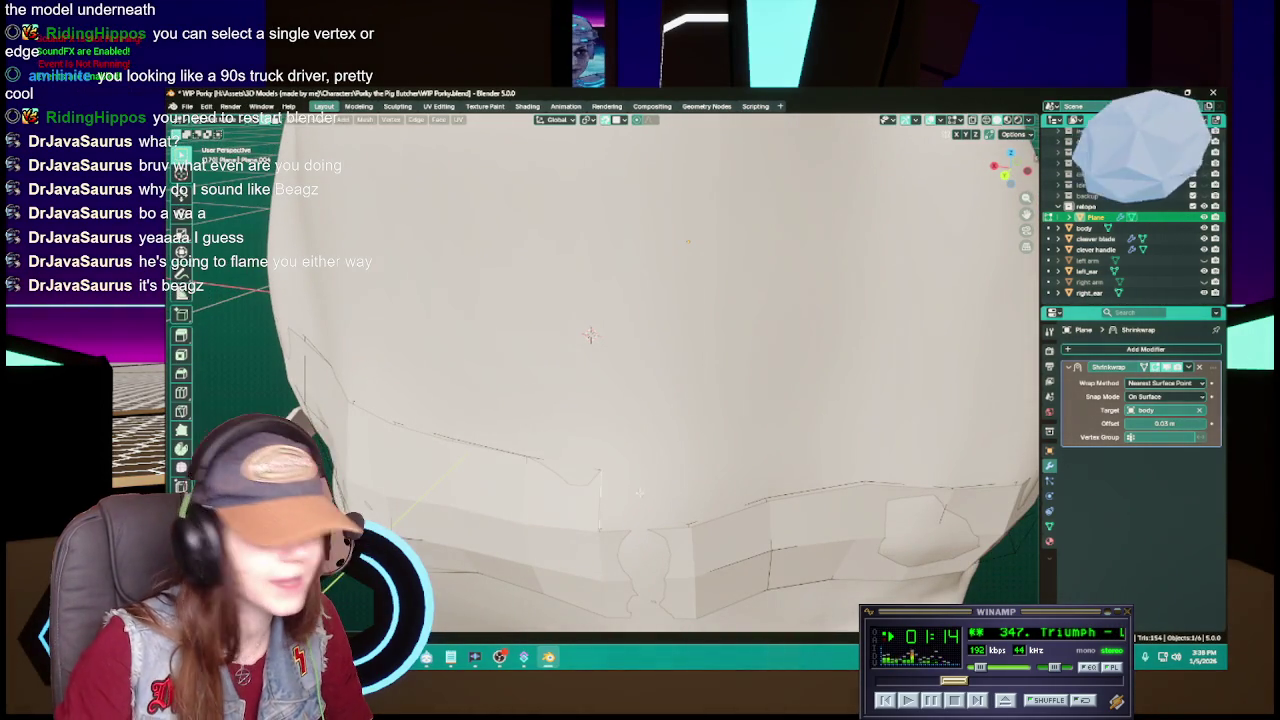
middle_click_drag(590, 336, 590, 333)
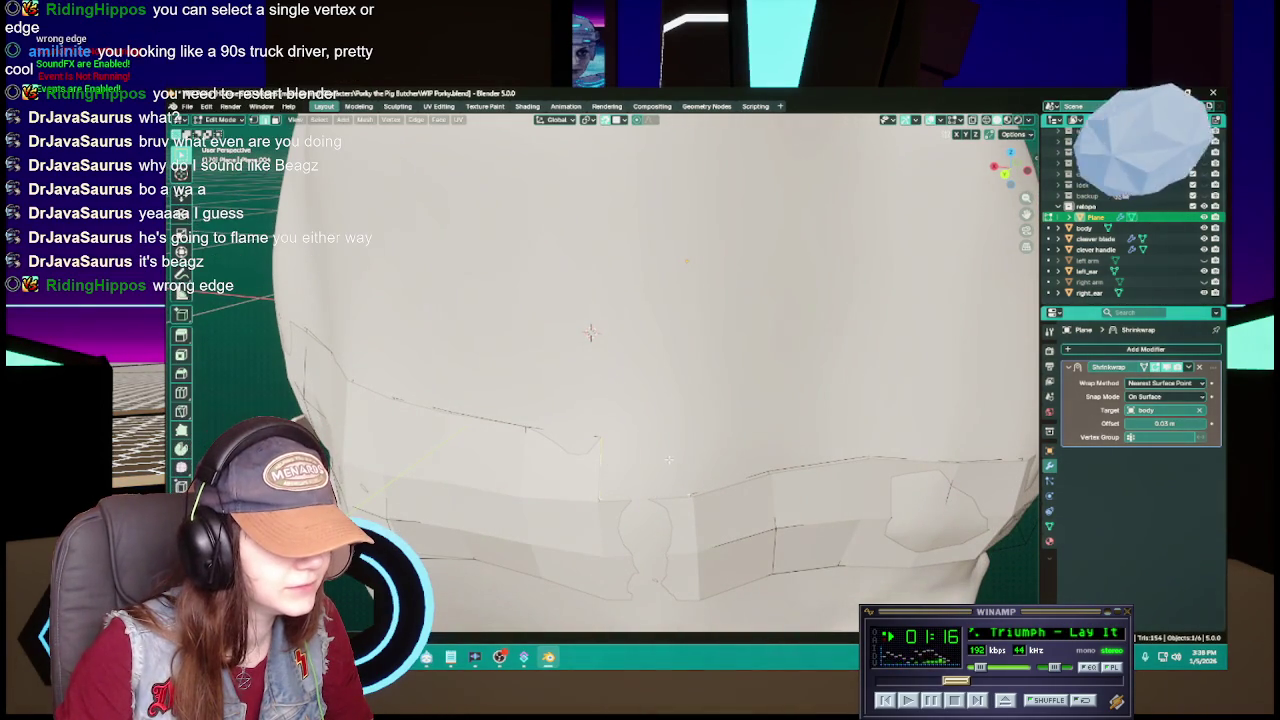
mouse_move(690, 445)
middle_mouse_down()
mouse_move(660, 445)
mouse_move(668, 437)
middle_mouse_up()
key("ctrl+s")
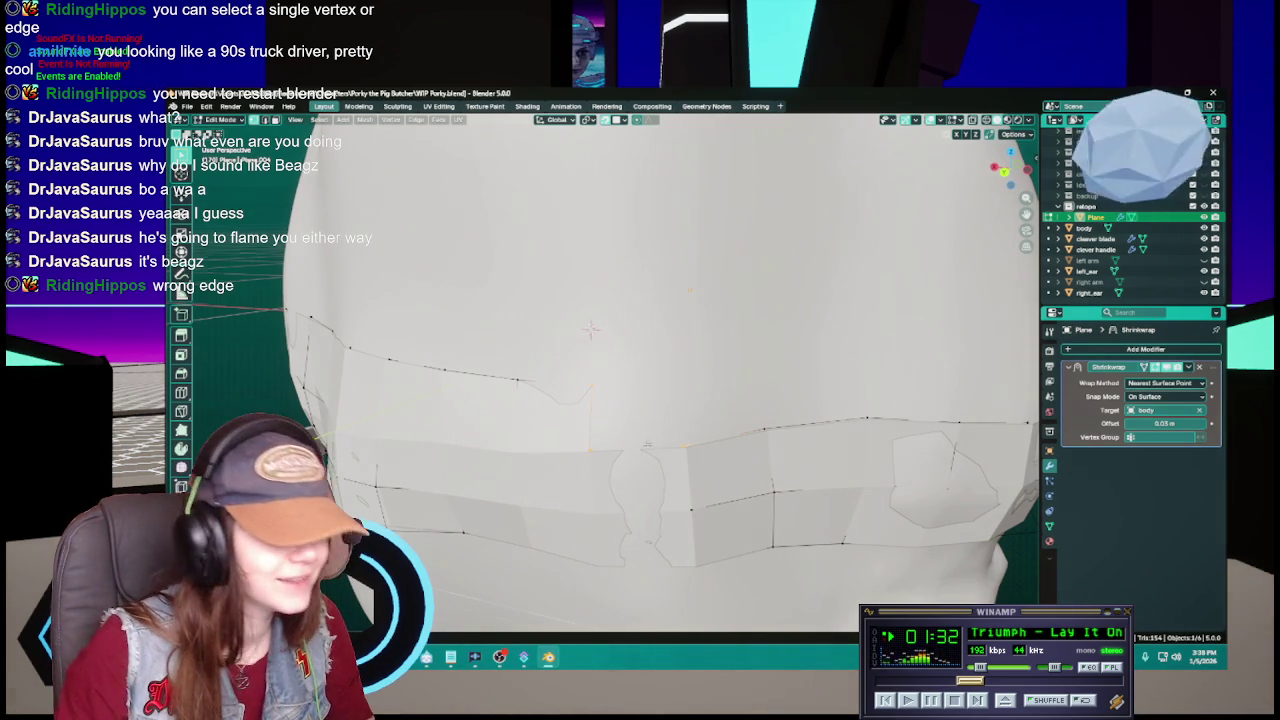
middle_click_drag(668, 438, 640, 460)
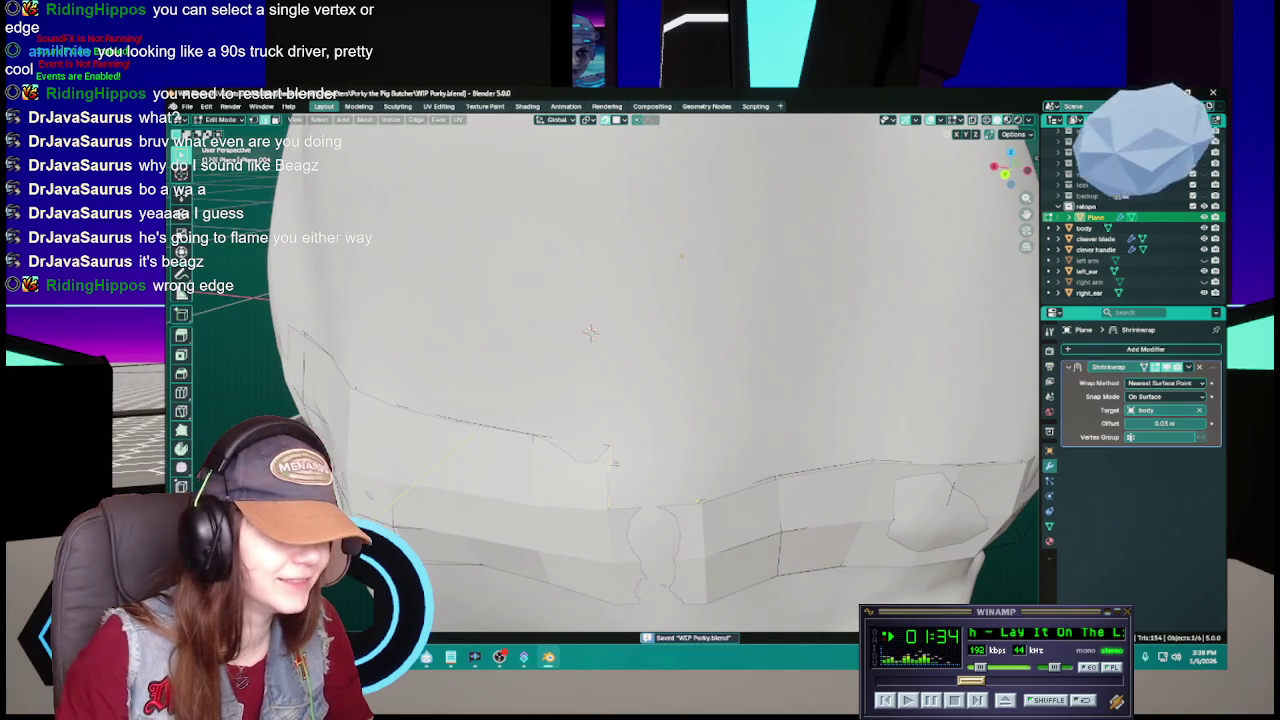
key("ctrl+s")
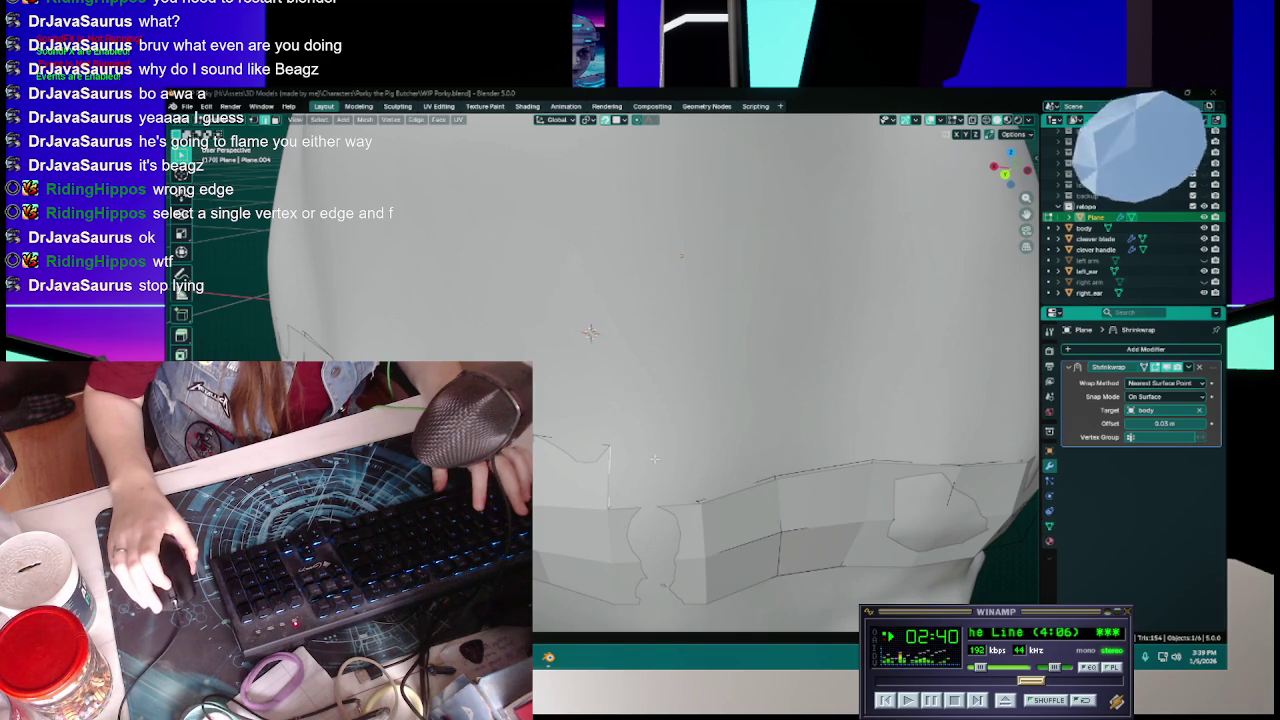
- Fill a face from the strip's corner vertical edge, reposition it, and save WIP Porky.blend
mouse_move(654, 461)
middle_mouse_down()
mouse_move(742, 392)
mouse_move(743, 363)
mouse_move(783, 355)
middle_mouse_up()
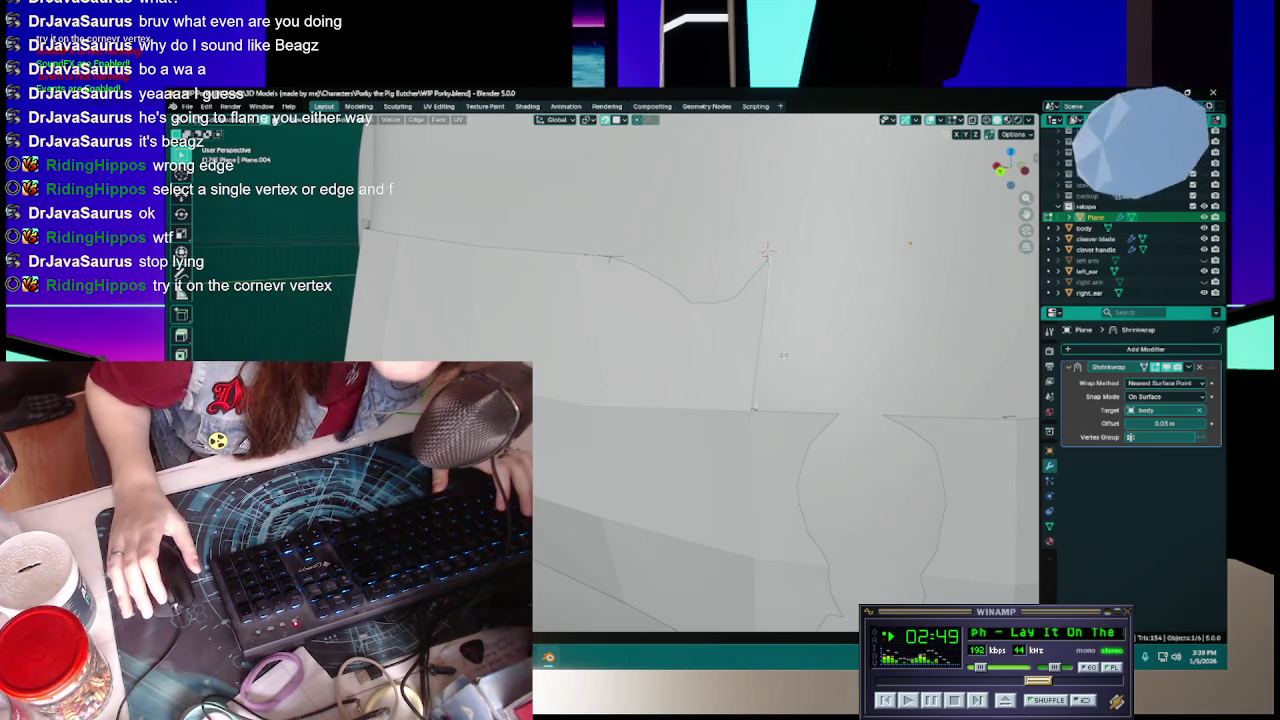
left_click(754, 322)
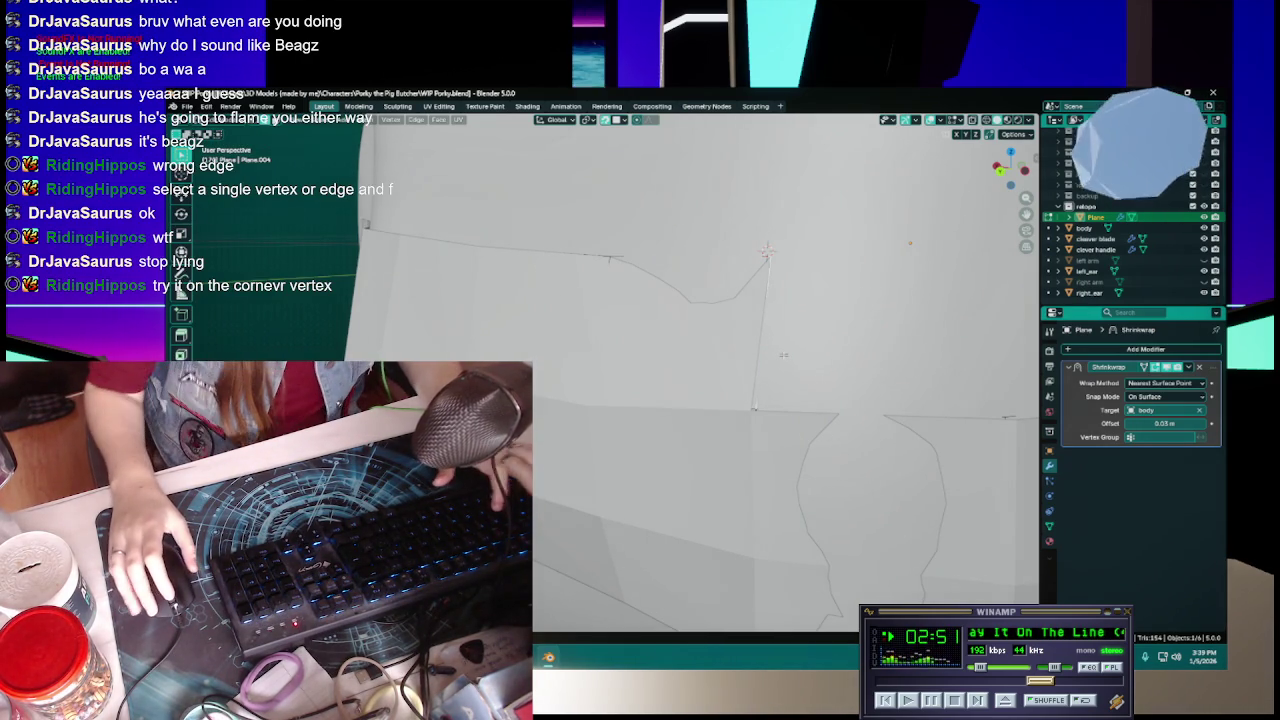
middle_click_drag(754, 322, 696, 297)
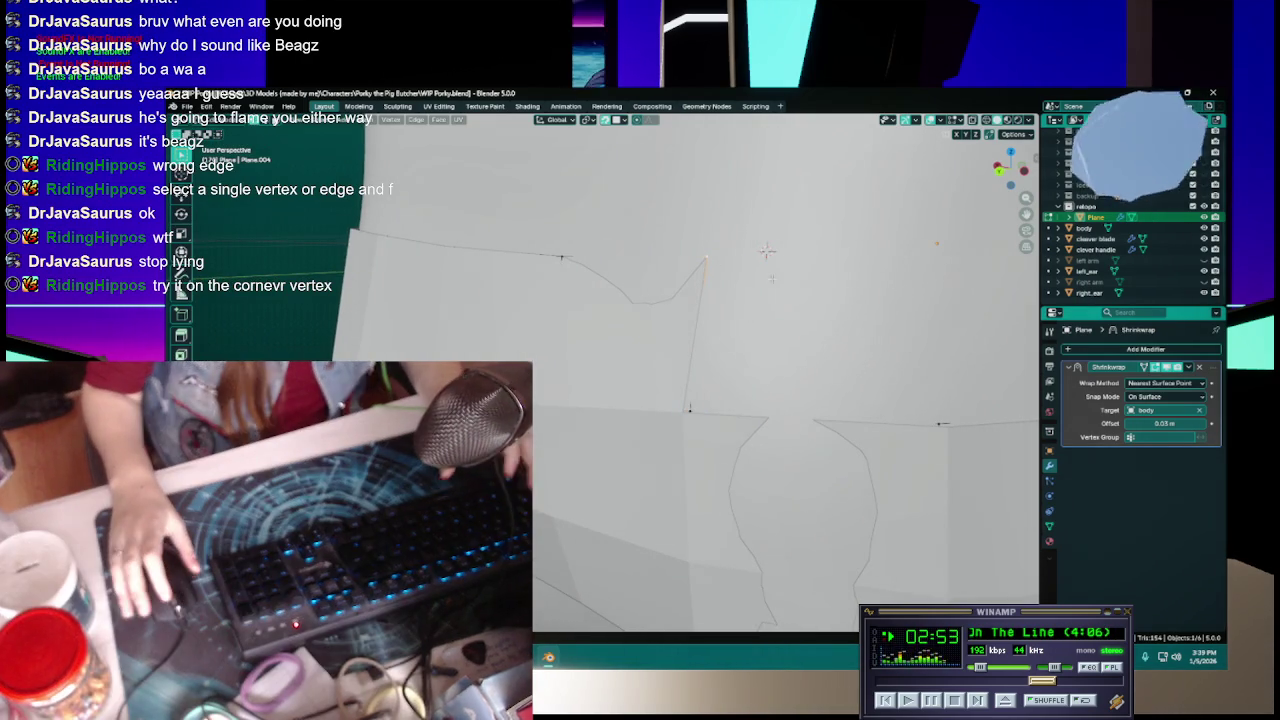
key("f")
key("g")
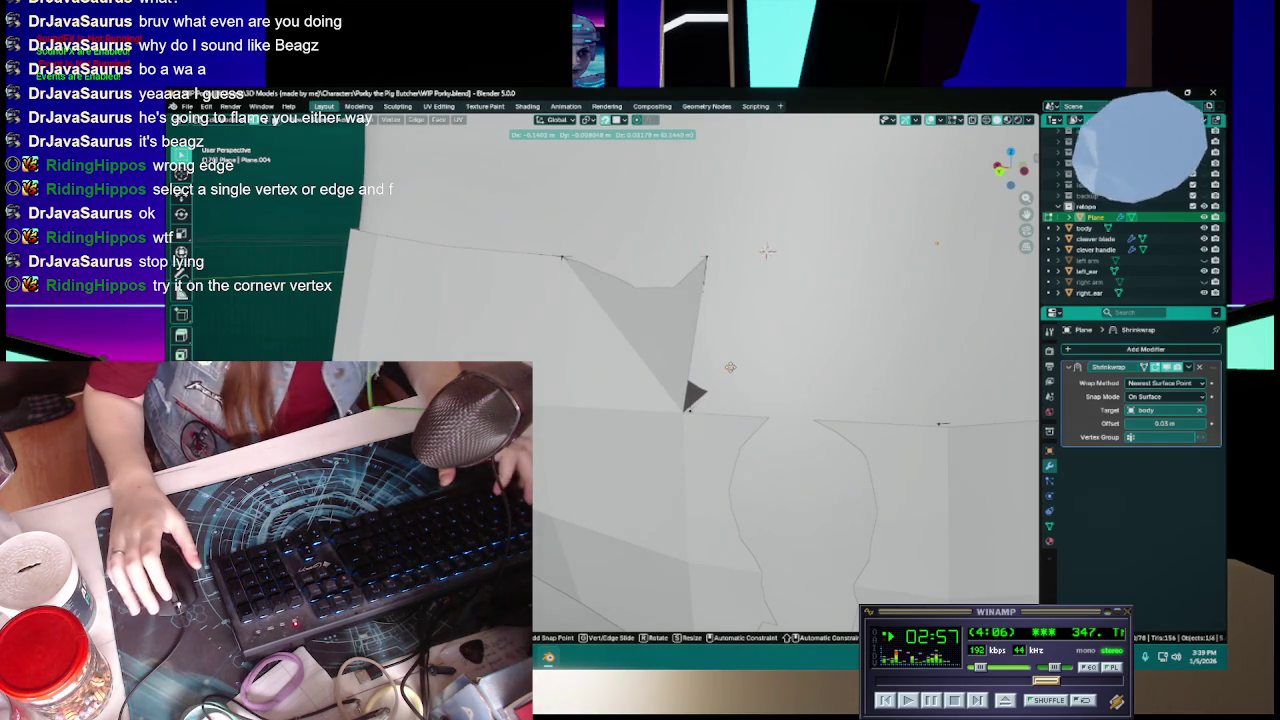
left_click(766, 250)
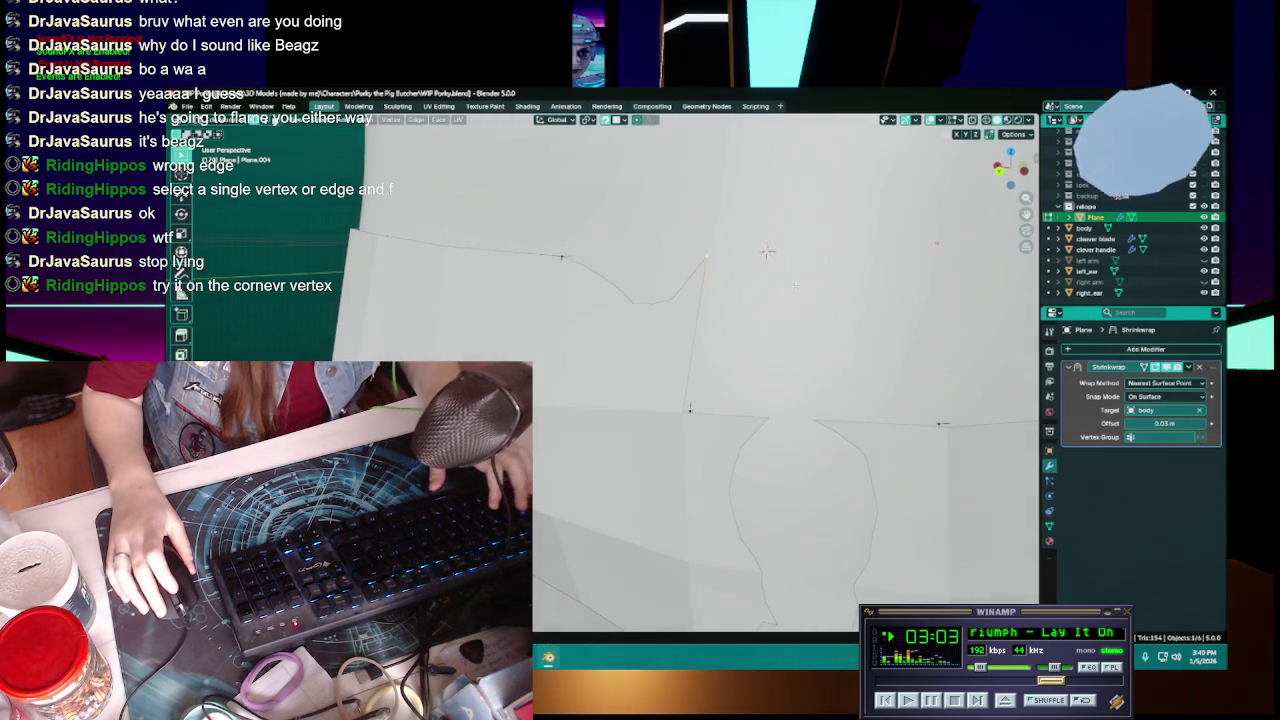
middle_click_drag(766, 250, 727, 258, "shift")
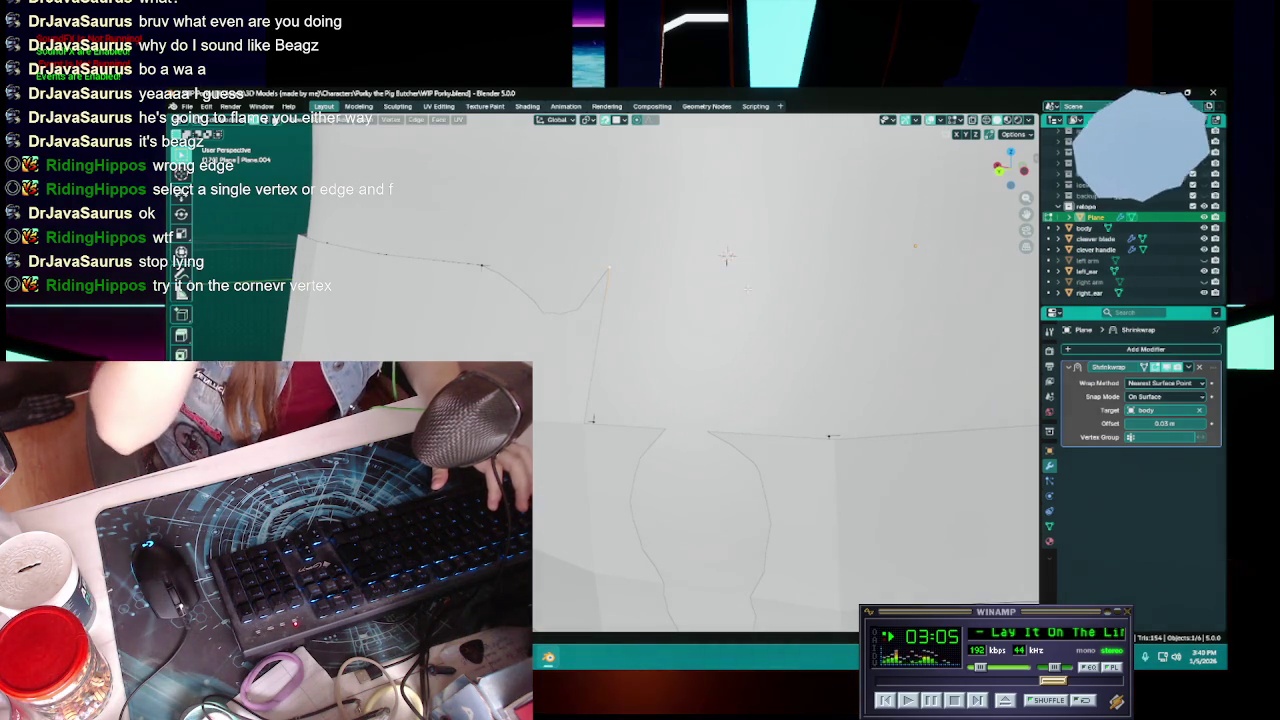
key("ctrl+s")
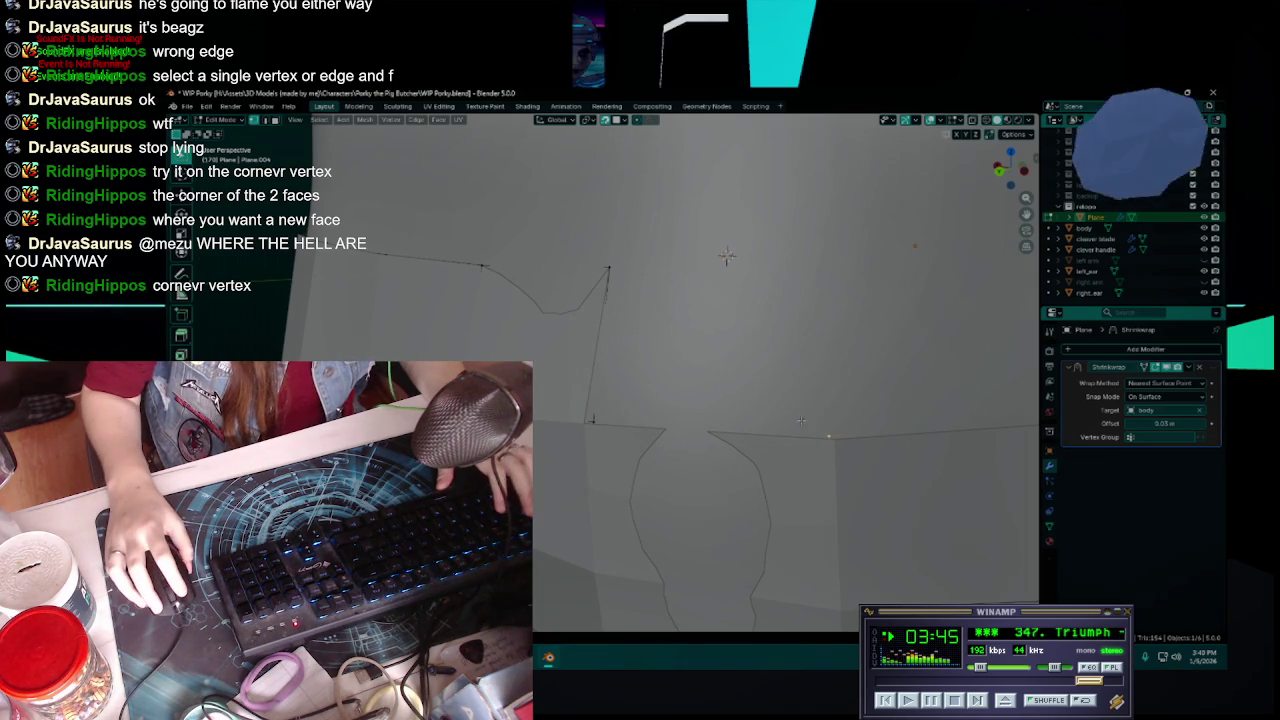
- Confirm the selection in place, save, and undo a trial fill that made two unwanted faces
key("g")
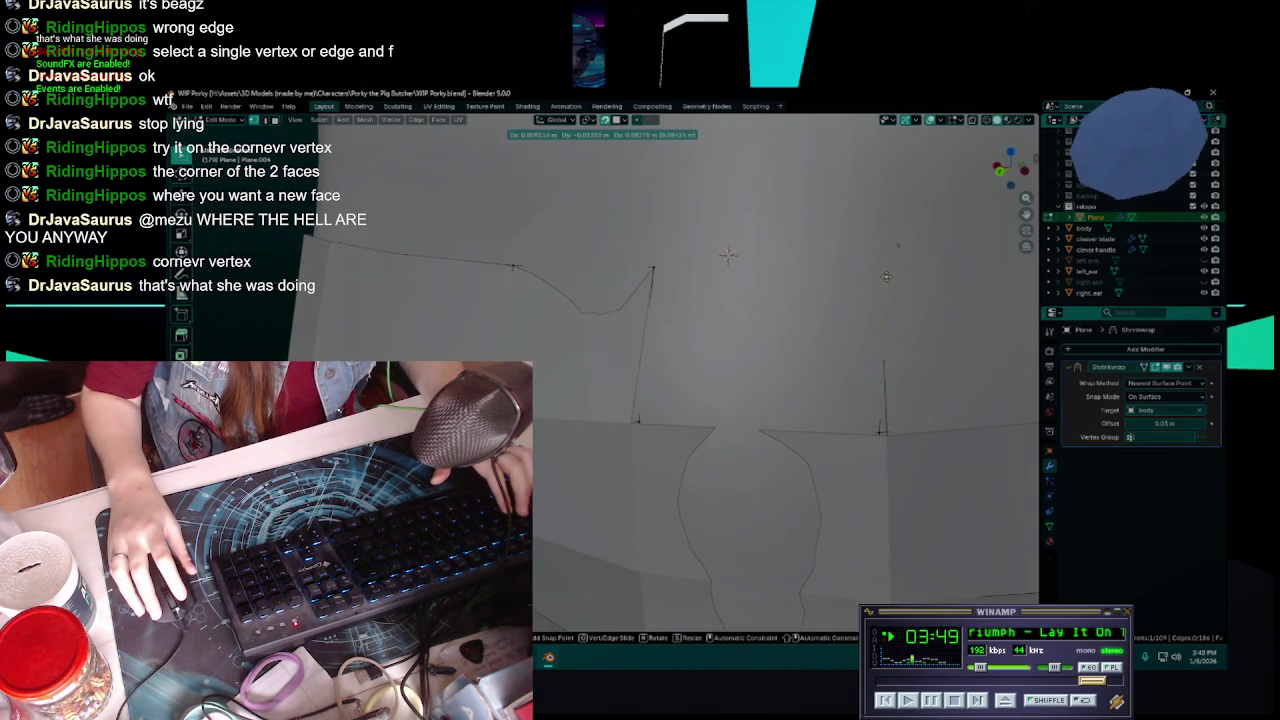
left_click(887, 276)
key("ctrl+s")
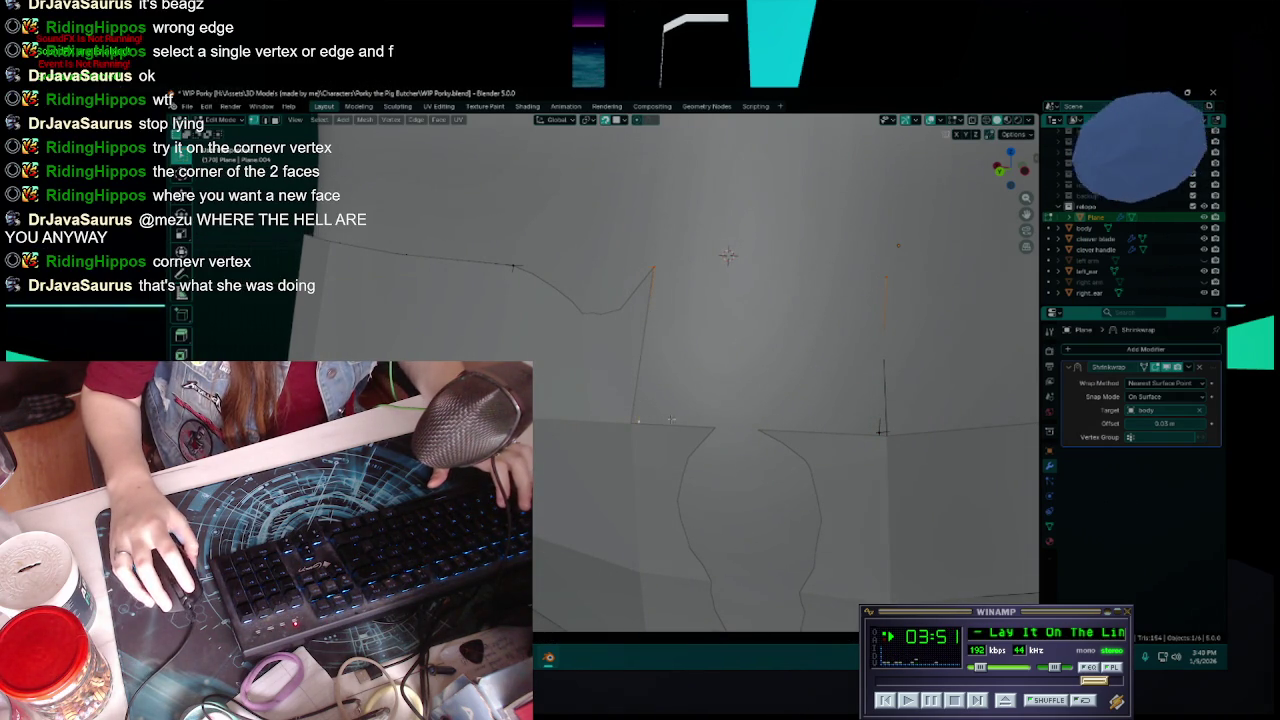
key("f")
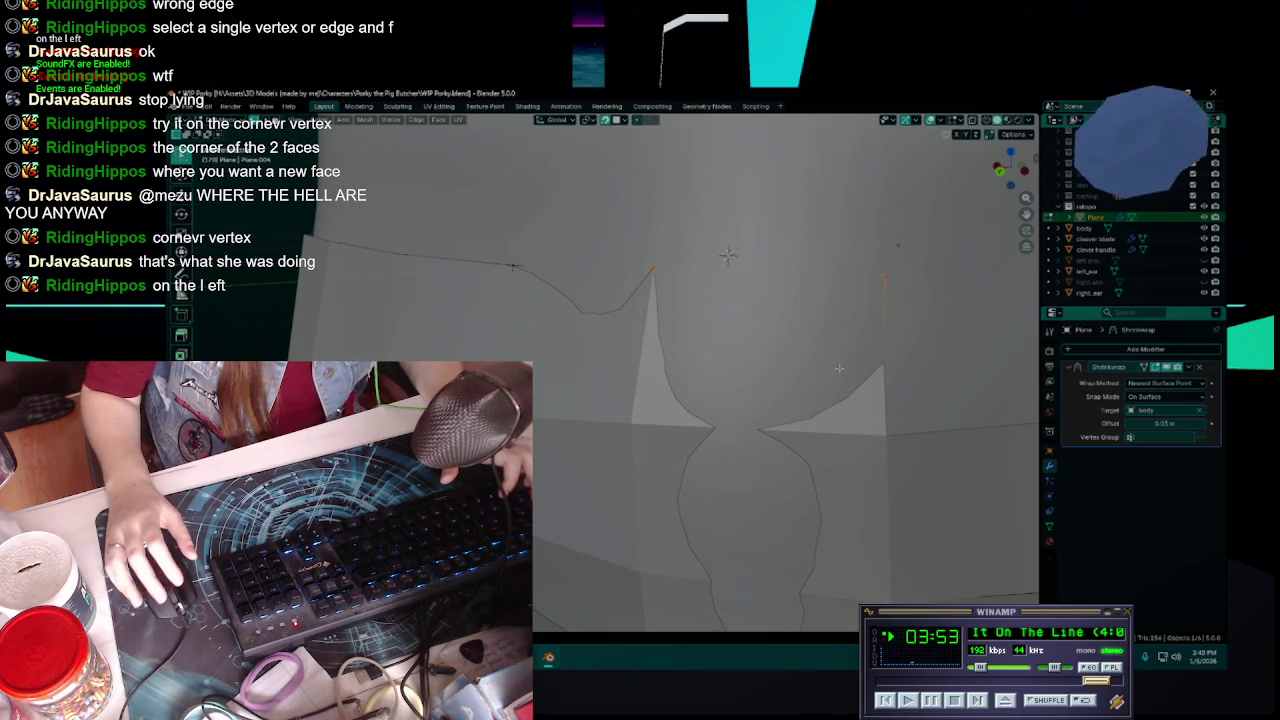
key("ctrl+z")
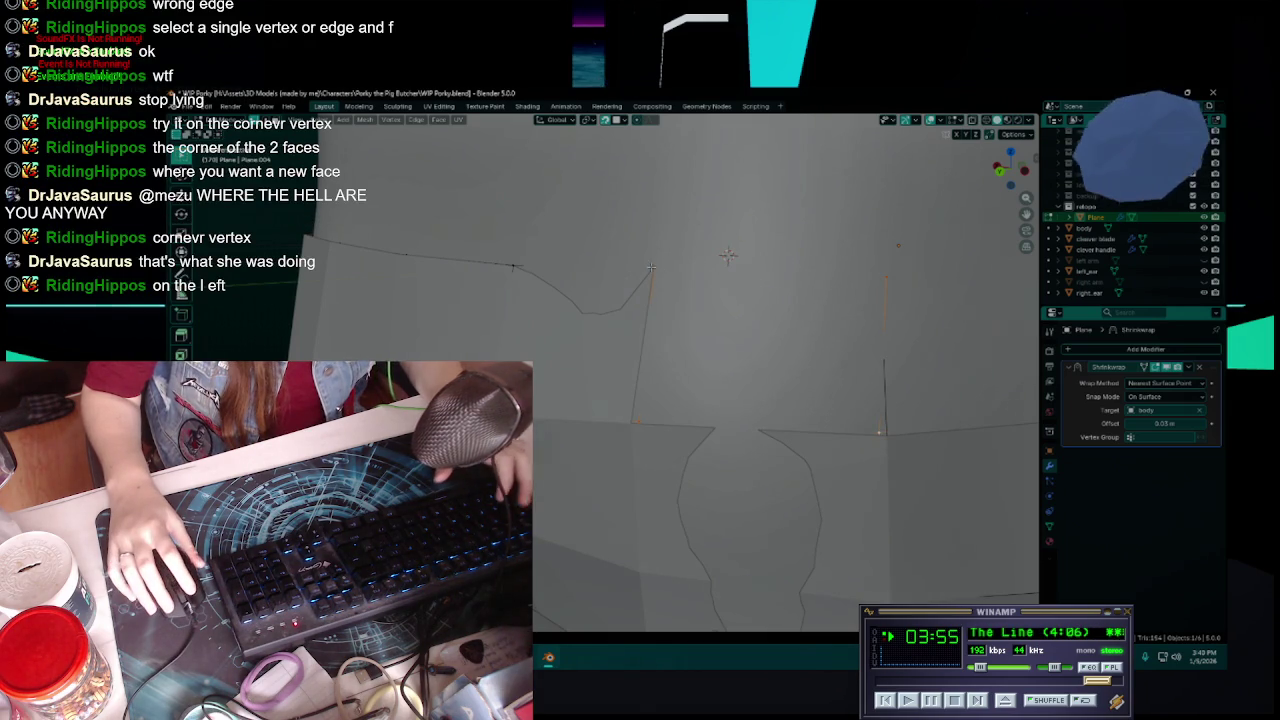
- Fill the left gap with a face and abandon a trial extrusion
key("f")
key("g")
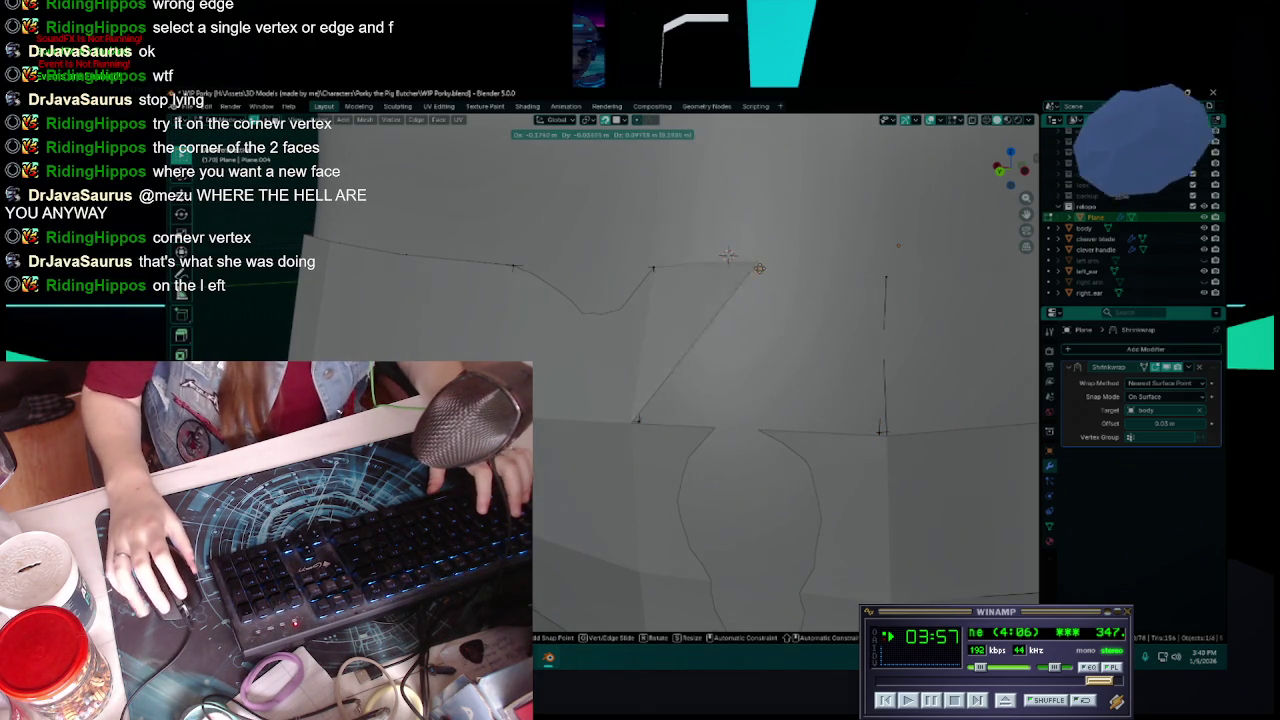
key("Escape")
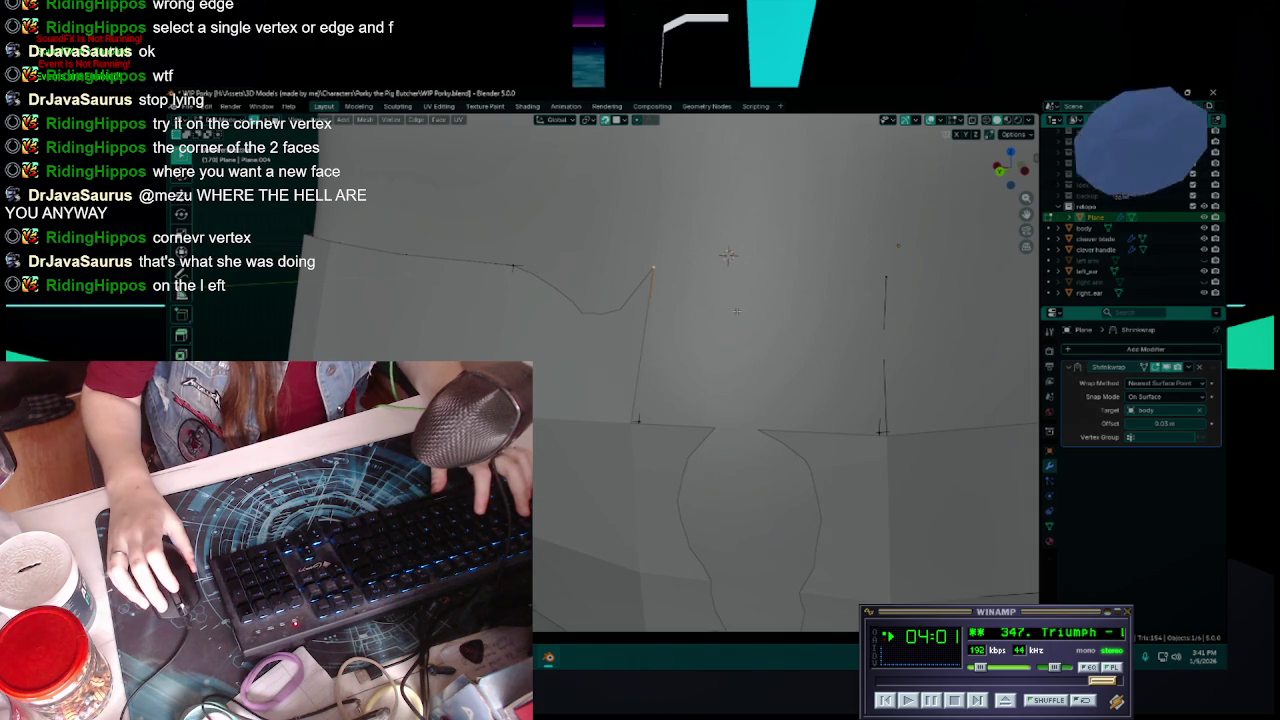
key("e")
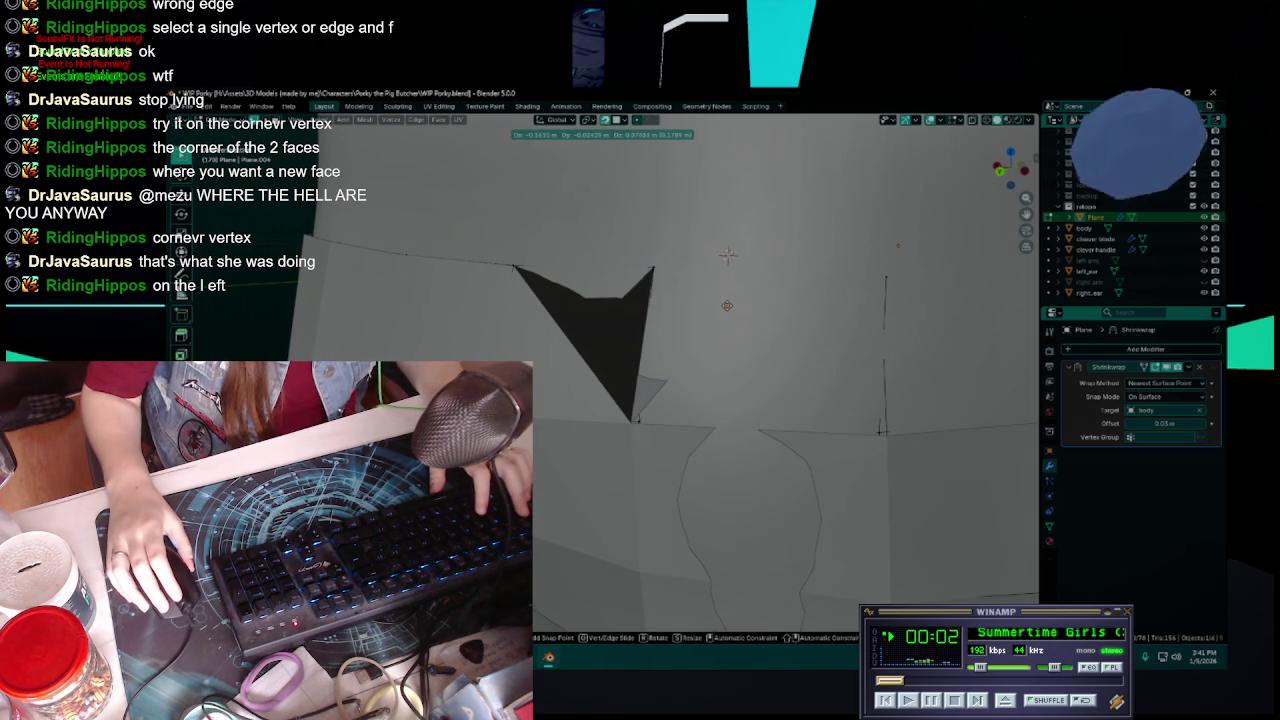
right_click(716, 310)
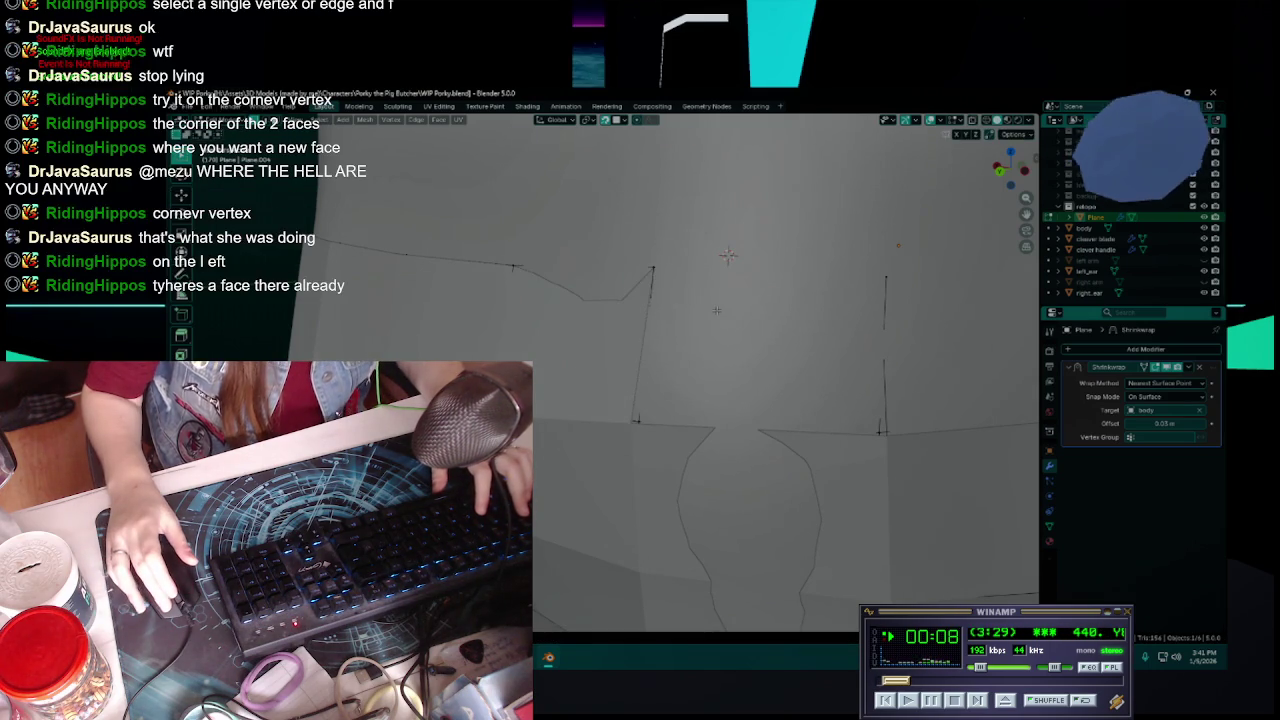
- Move the strip's right-hand vertex down to a new spot on the torso
left_click(716, 310)
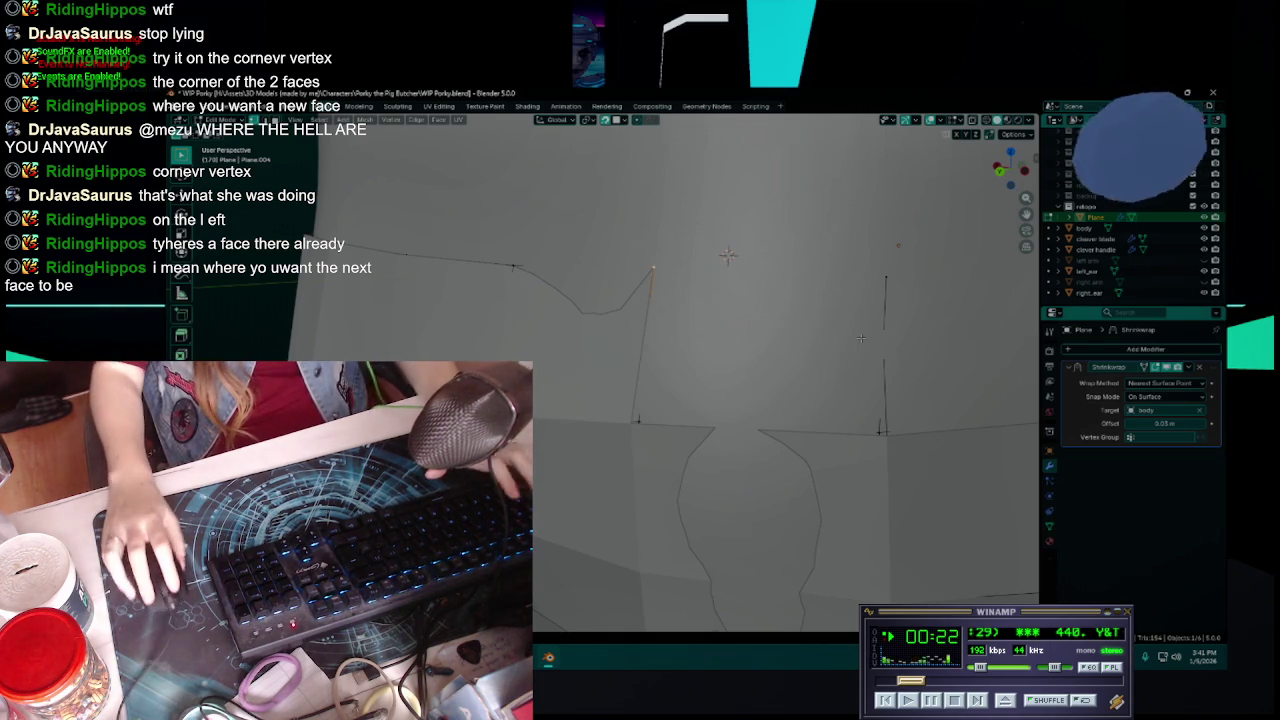
left_click(887, 282)
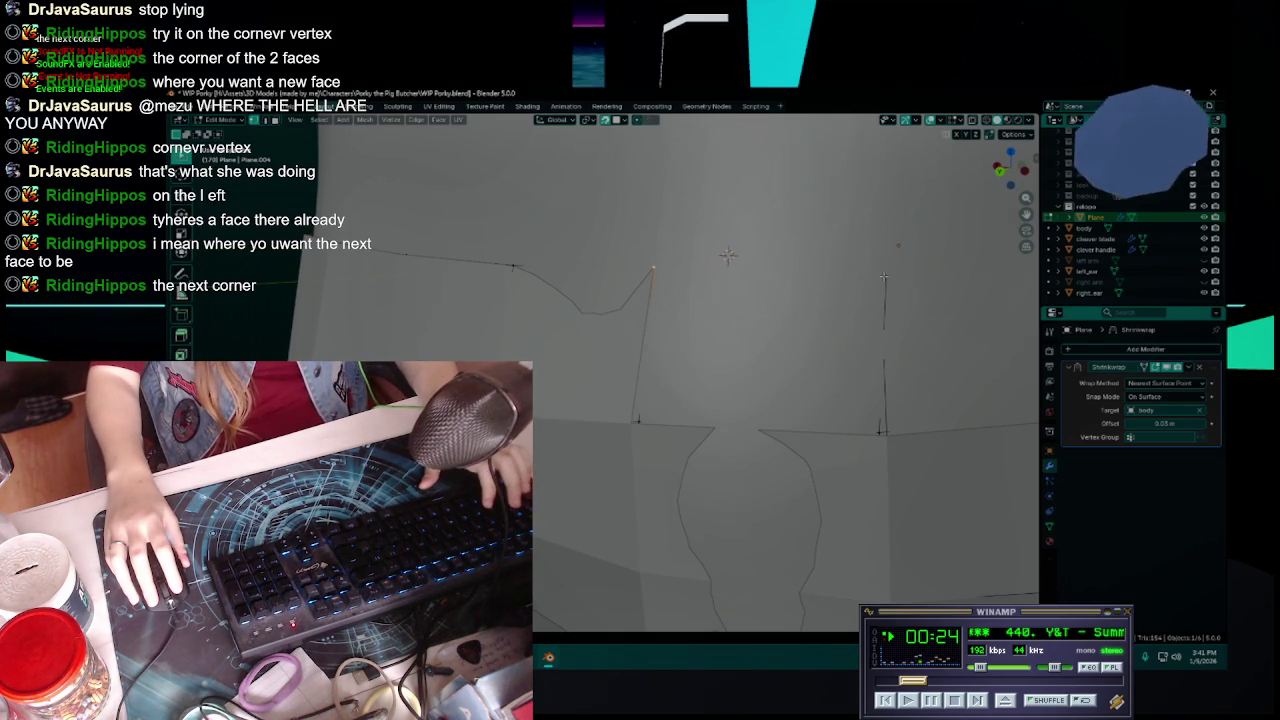
key("g")
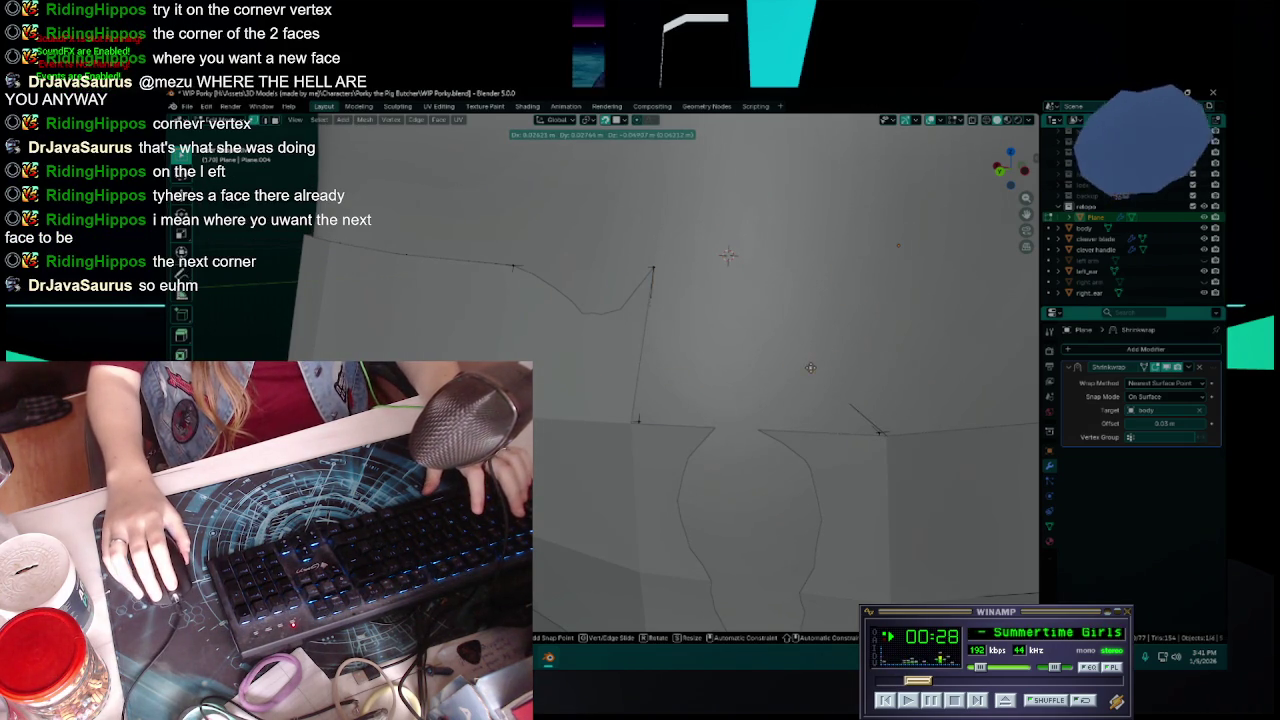
left_click(864, 305)
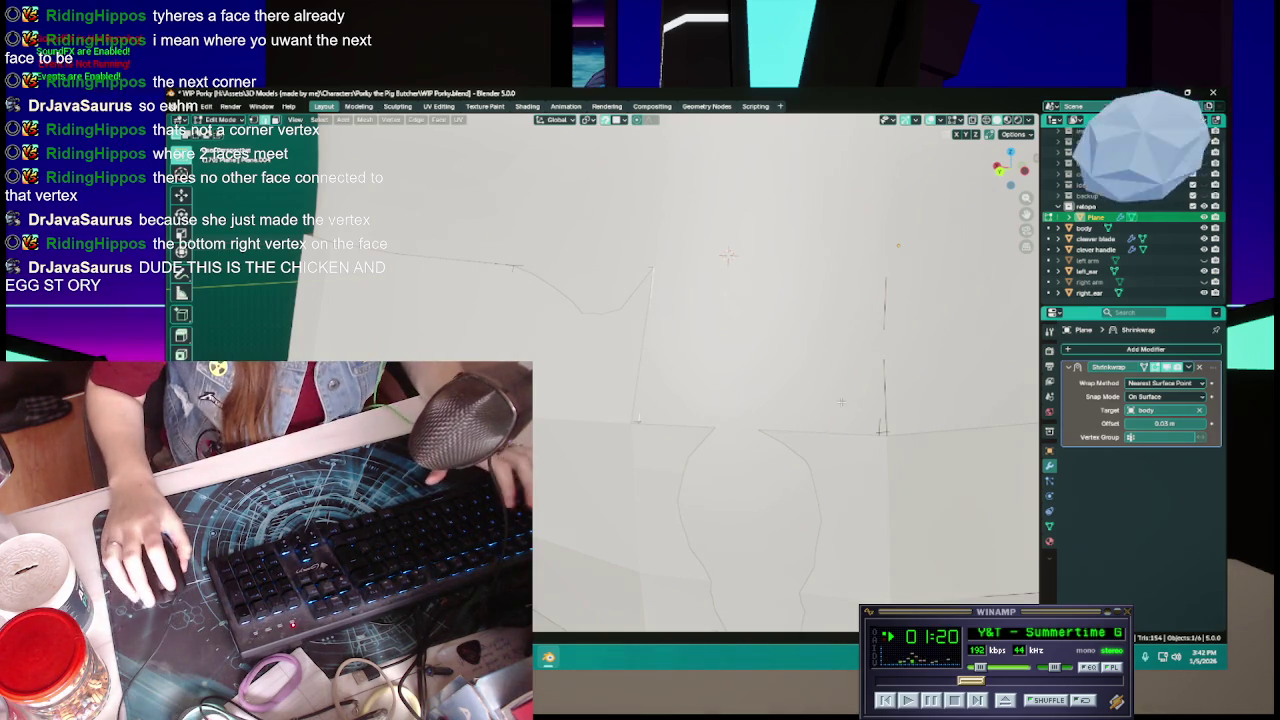
- Move the face's bottom-right vertex up to a new position on the pig's torso
left_click(880, 432)
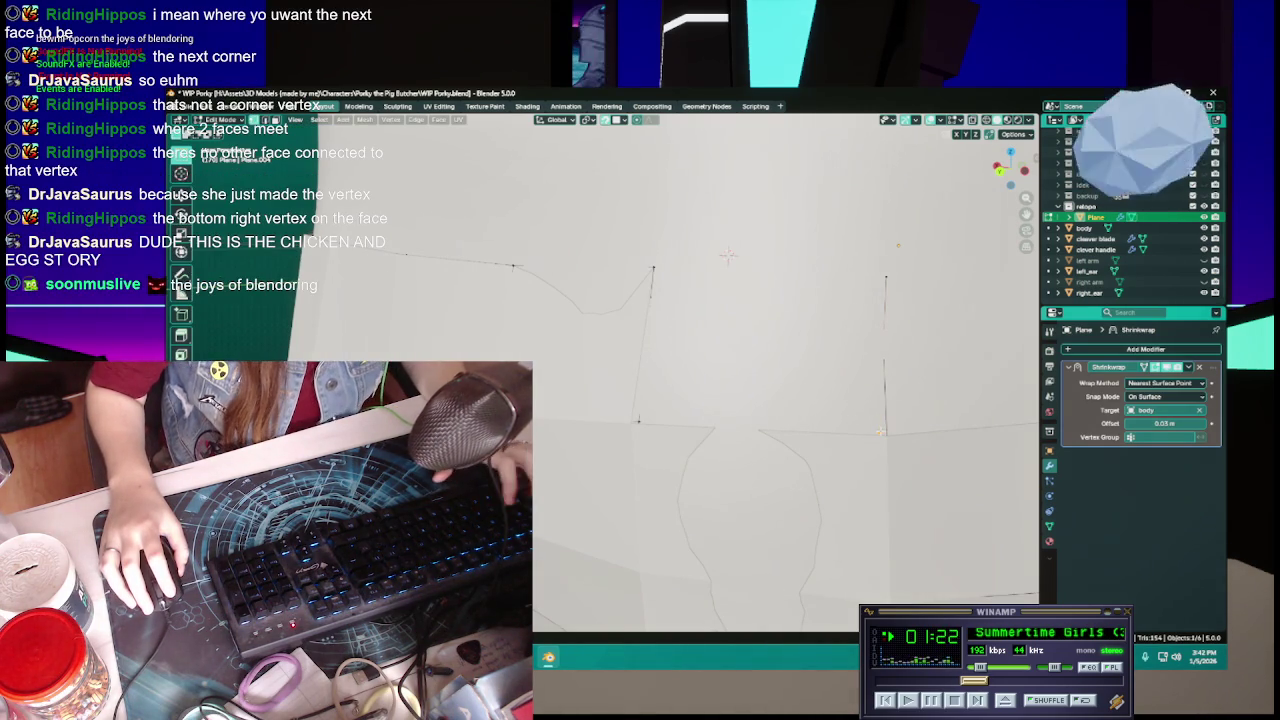
key("g")
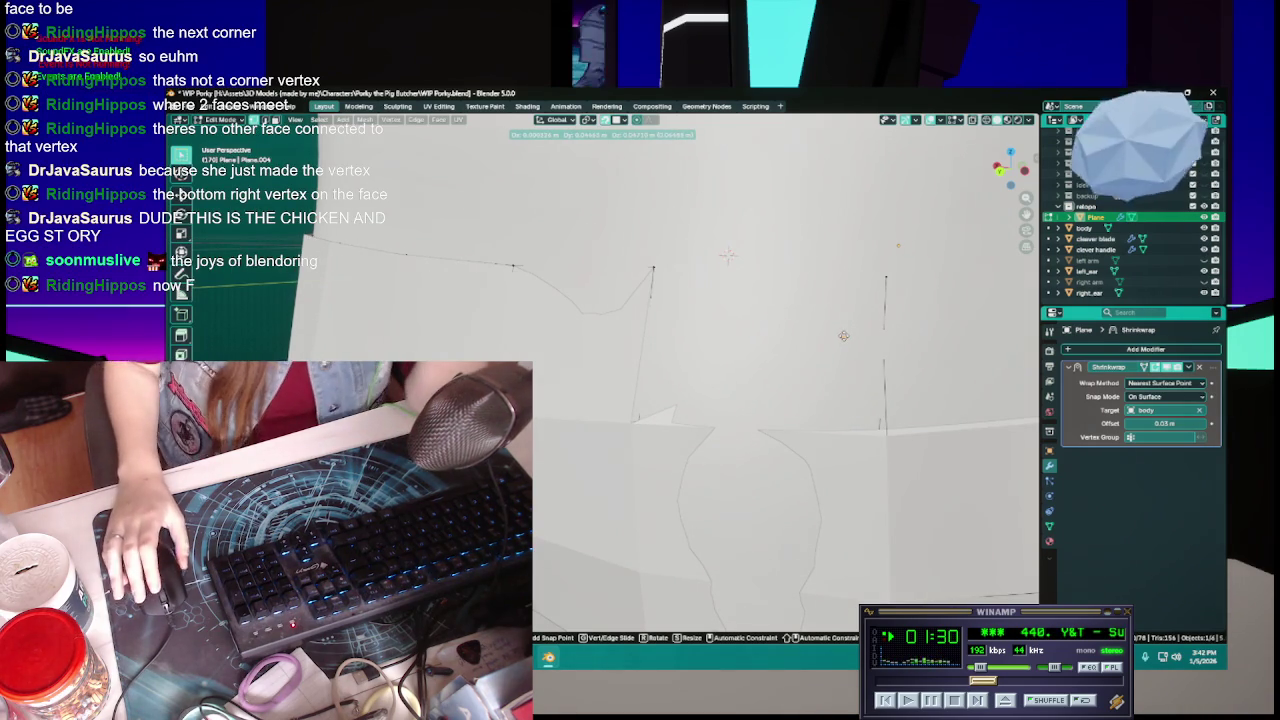
left_click(843, 335)
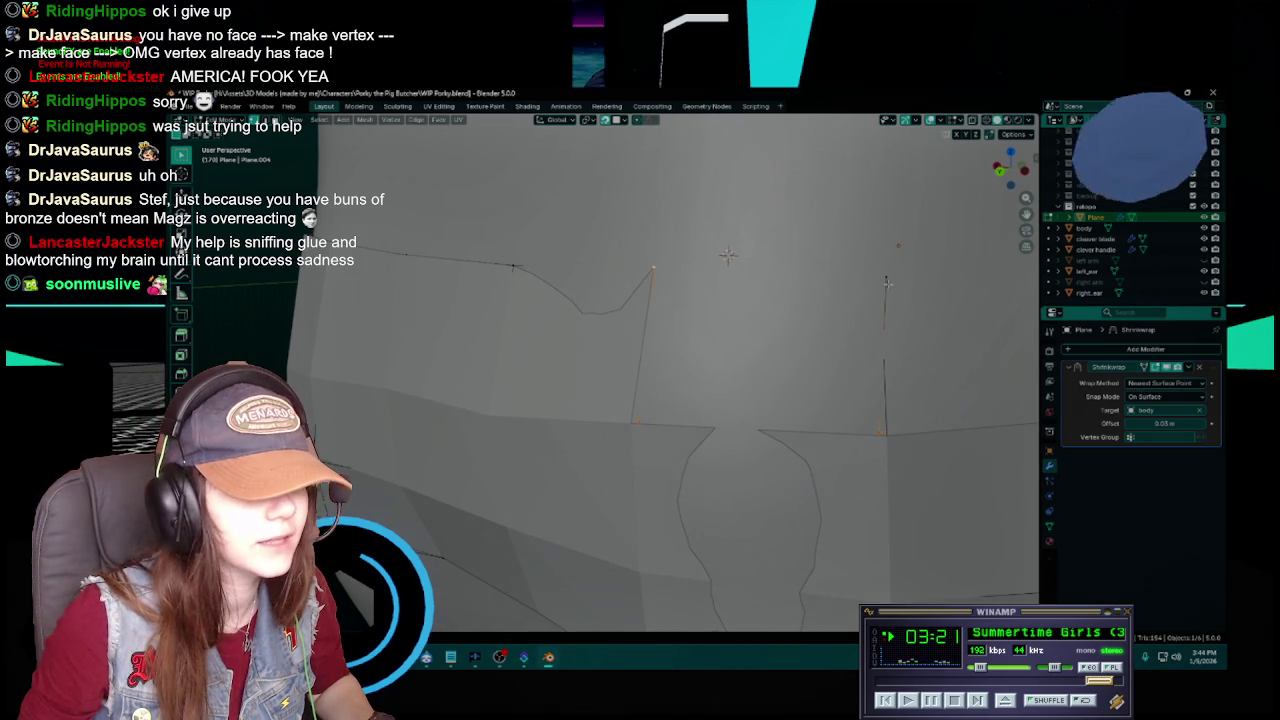
- Fill new faces between the selected upper-row edges and save
key("f")
key("ctrl+s")
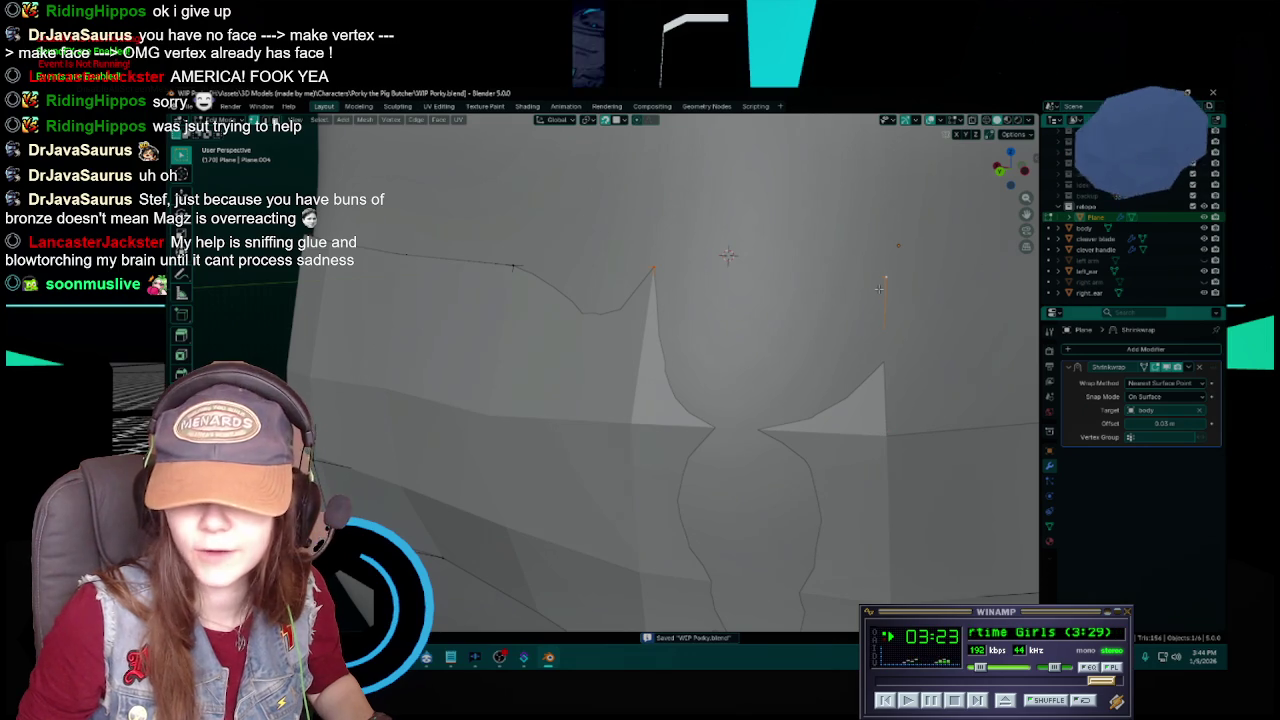
mouse_move(881, 280)
middle_mouse_down()
mouse_move(644, 341)
mouse_move(712, 330)
middle_mouse_up()
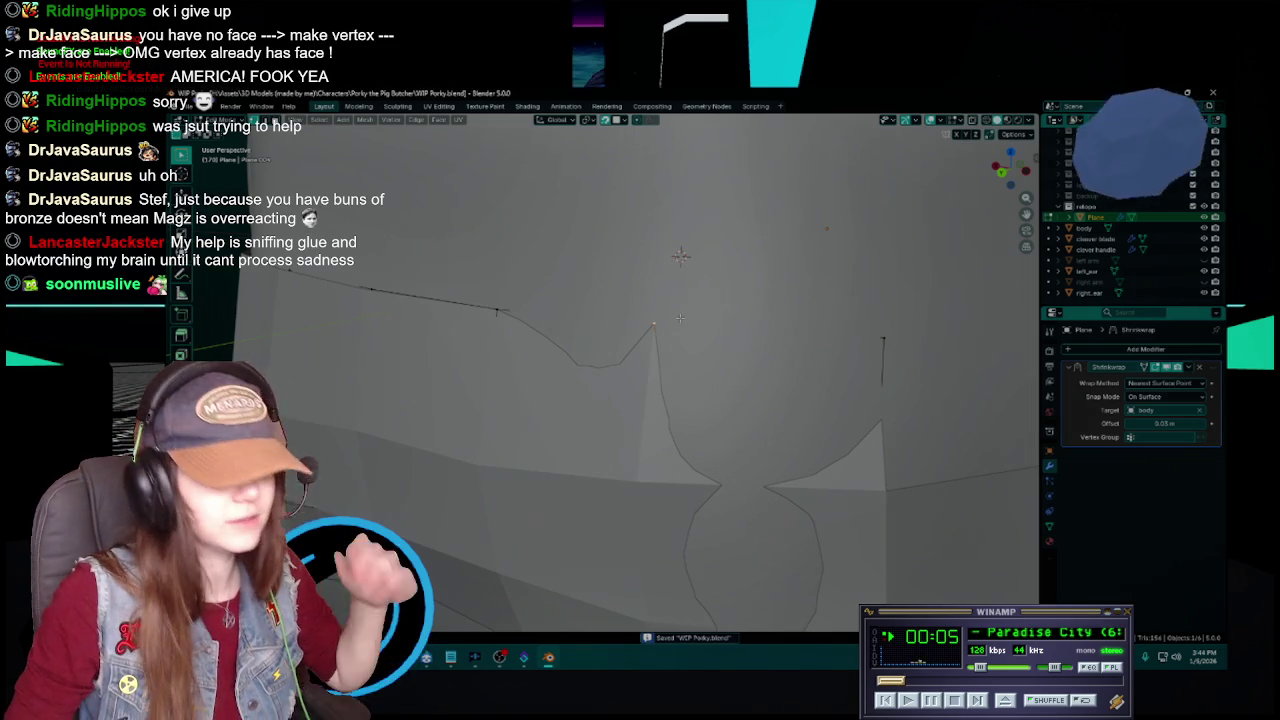
- Delete the unwanted stray geometry, save WIP Porky.blend again, and close Blender
middle_click_drag(680, 318, 726, 358)
key("x")
left_click(726, 357)
middle_click_drag(665, 277, 670, 278)
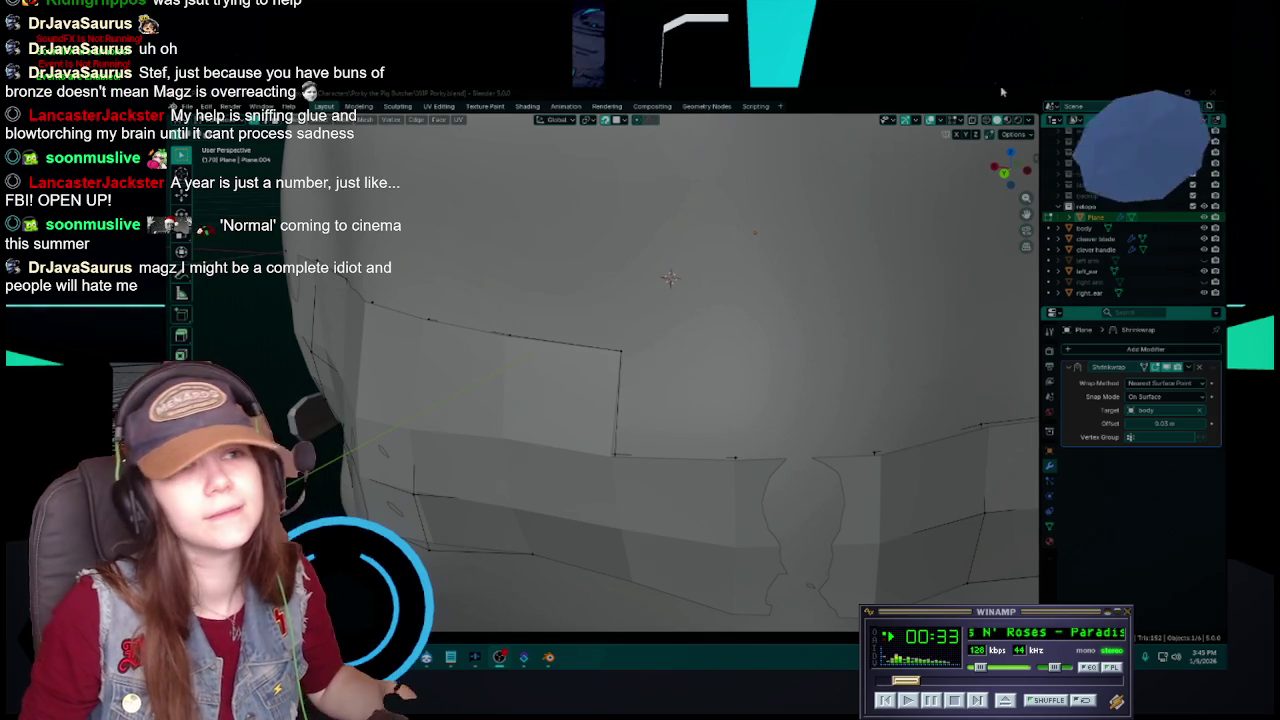
key("ctrl+s")
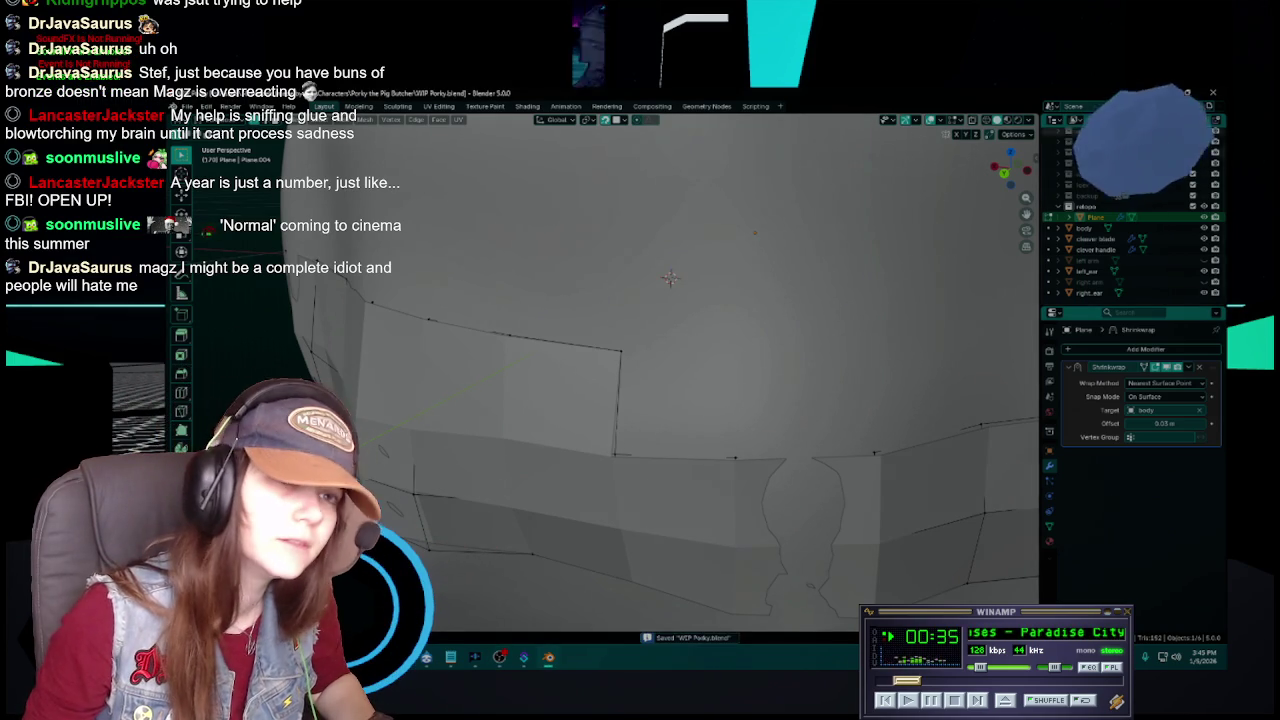
left_click(1213, 92)
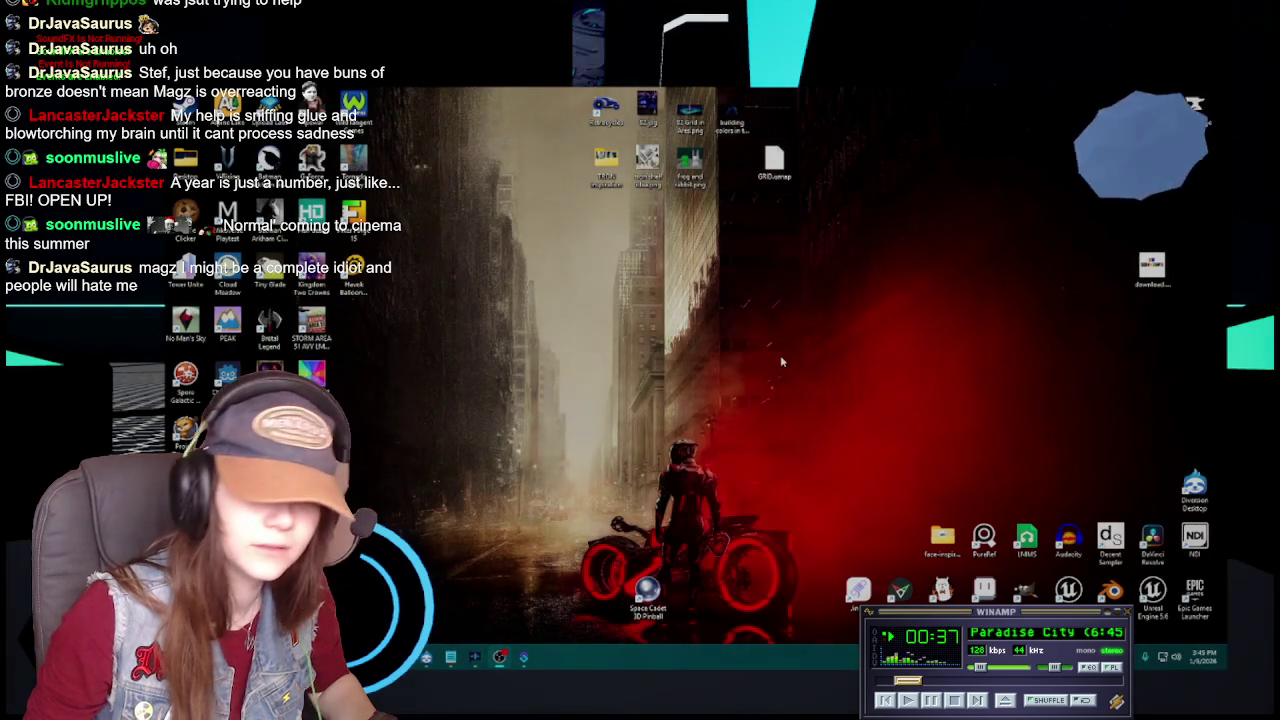